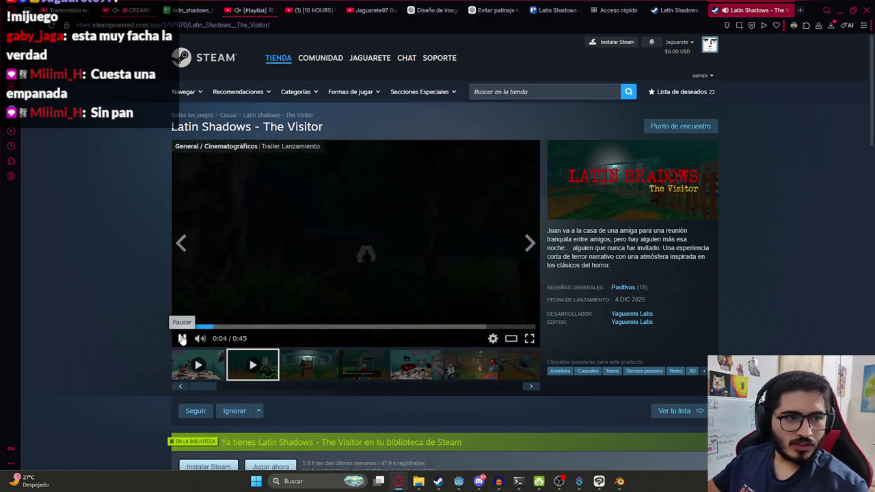
# Scroll through the page and clear the selected price text twice
pyautogui.scroll(-3, 136, 297)
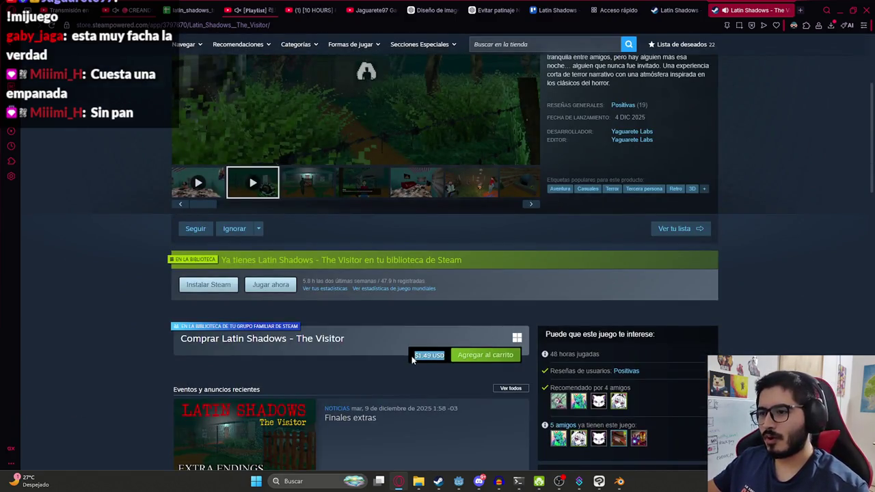
pyautogui.click(433, 359)
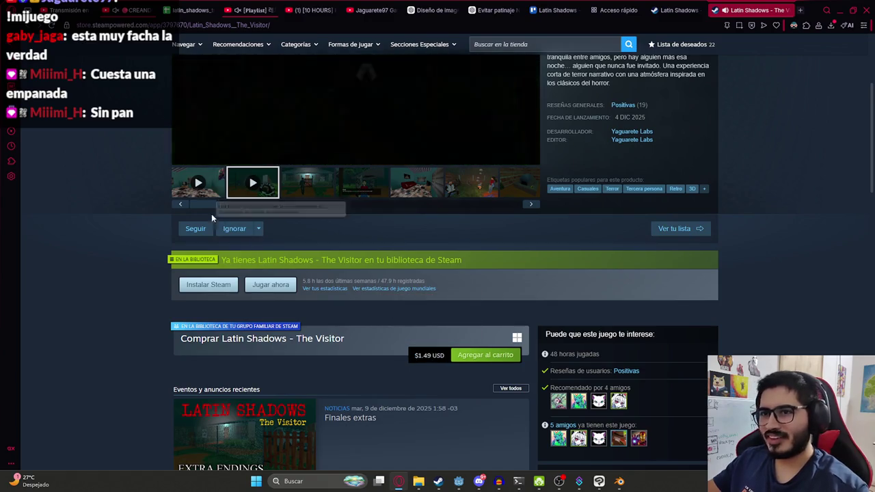
pyautogui.scroll(2, 228, 372)
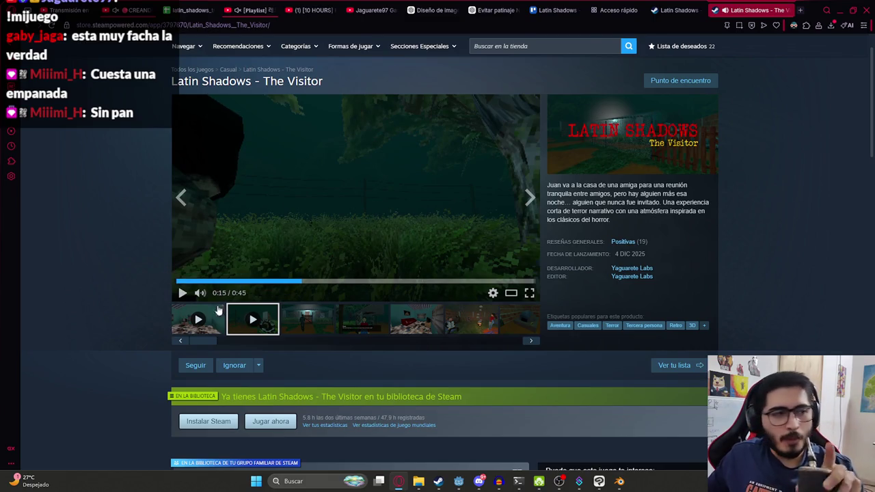
pyautogui.scroll(-4, 519, 349)
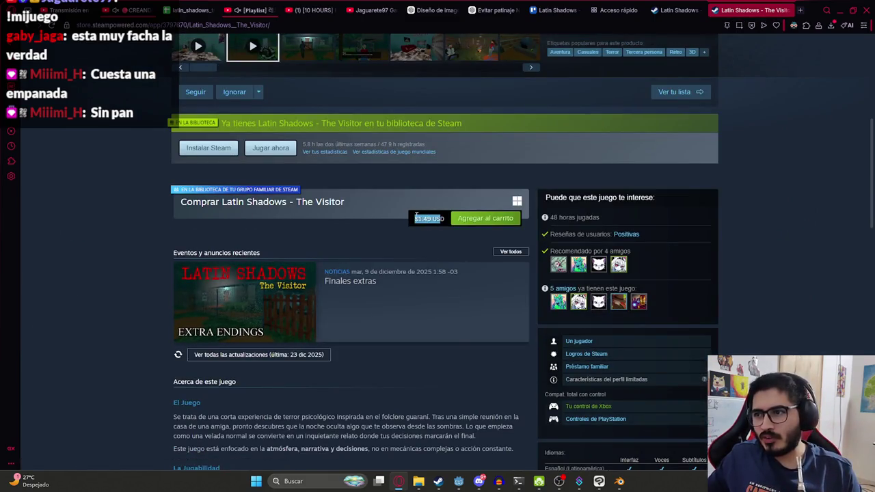
pyautogui.click(418, 255)
pyautogui.scroll(5, 398, 339)
pyautogui.scroll(-5, 419, 332)
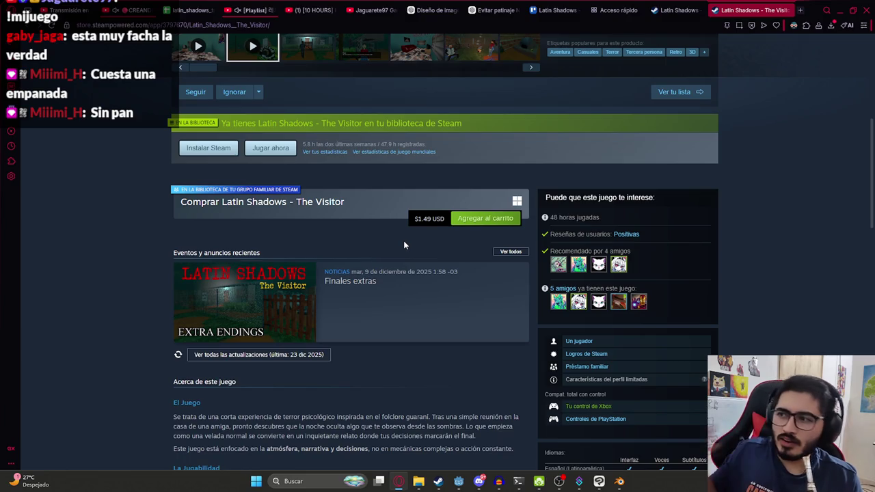
pyautogui.scroll(5, 397, 294)
pyautogui.moveTo(355, 232)
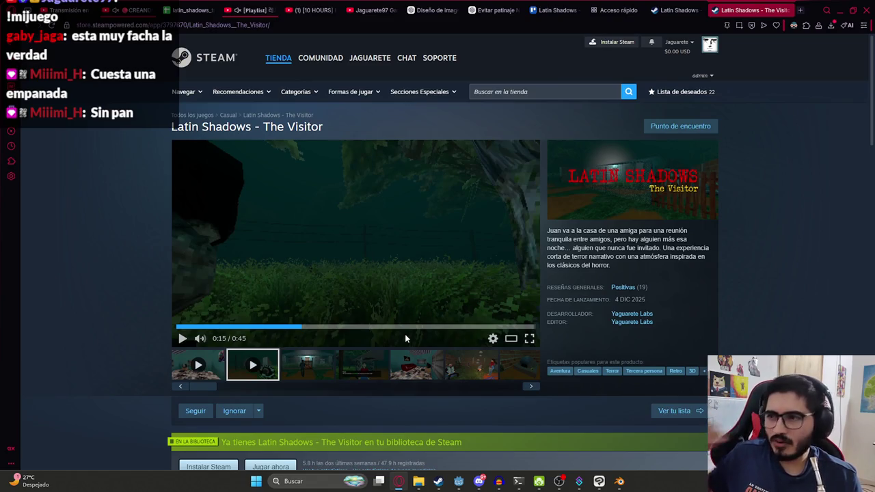
pyautogui.scroll(-5, 406, 337)
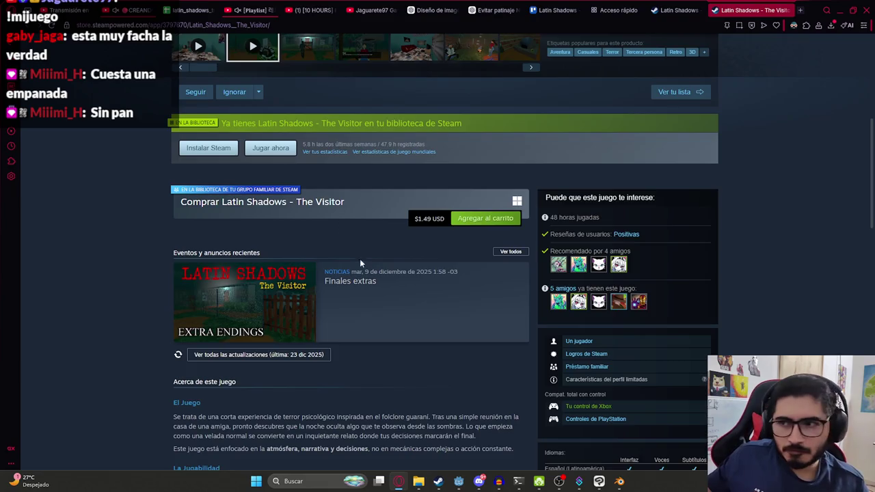
pyautogui.scroll(3, 359, 258)
pyautogui.scroll(-4, 486, 325)
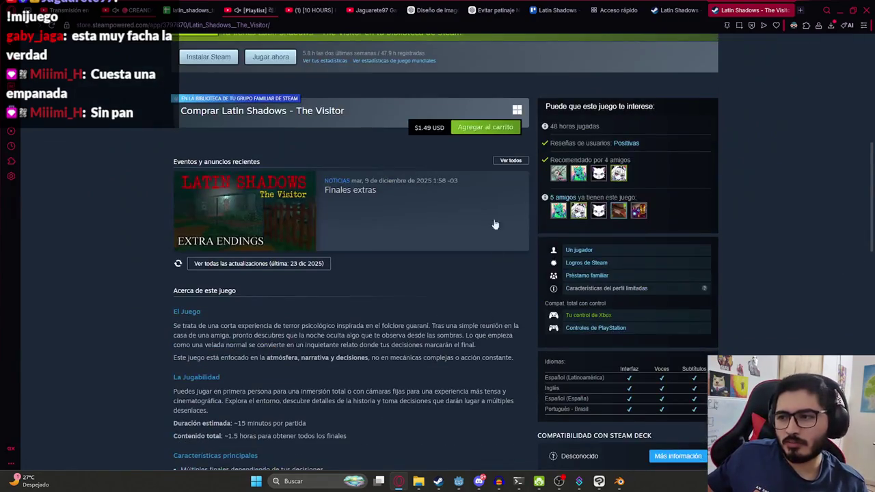
pyautogui.scroll(4, 455, 191)
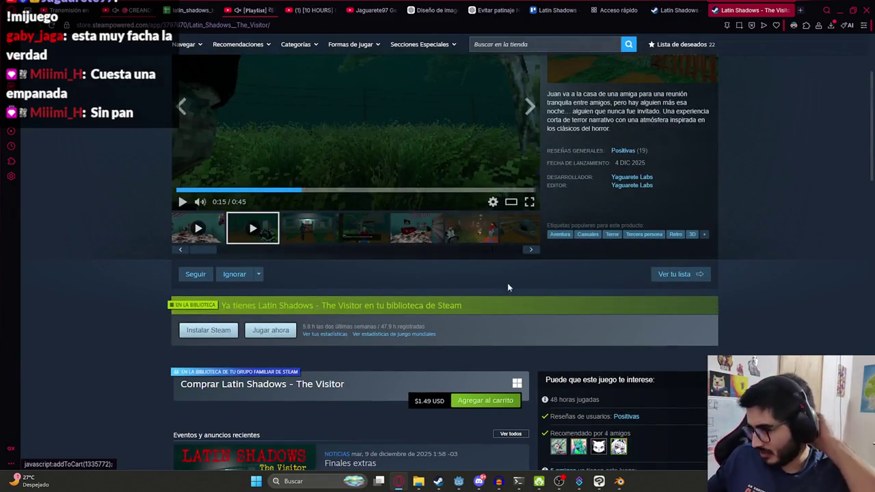
pyautogui.scroll(1, 509, 287)
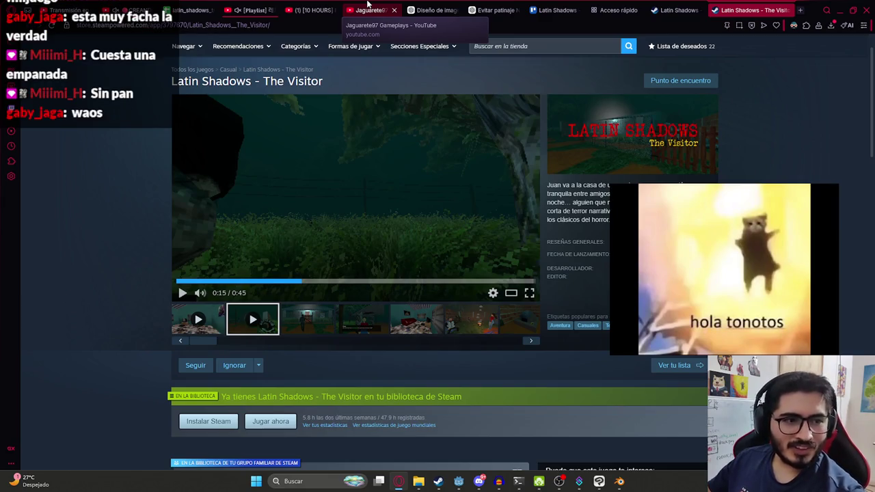
# Open the second game-dev channel and scroll through its full Videos list
pyautogui.click(369, 9)
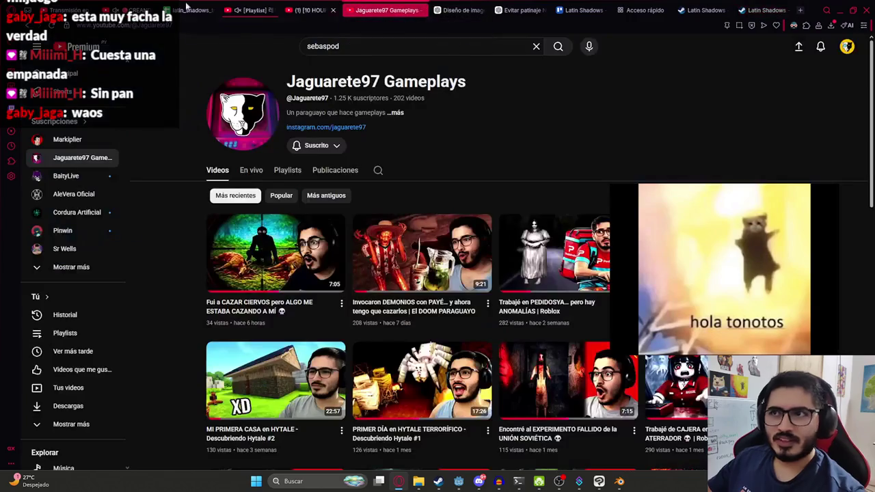
pyautogui.scroll(-5, 438, 274)
pyautogui.scroll(5, 438, 273)
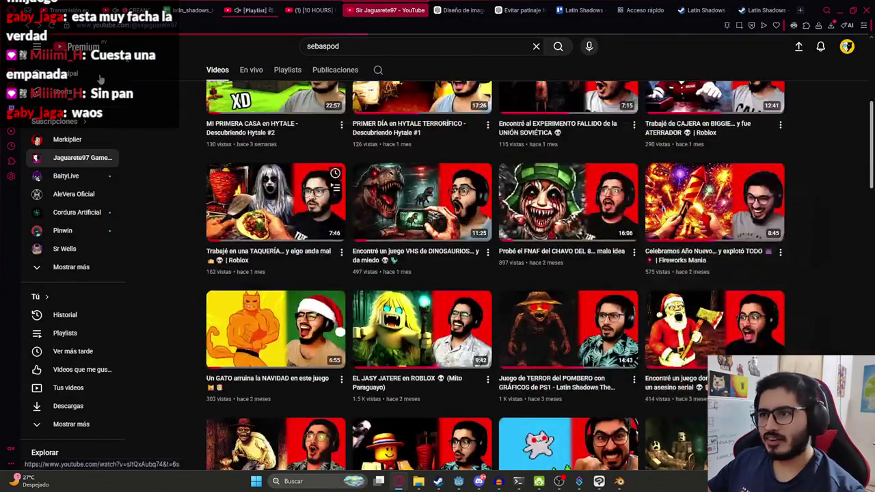
pyautogui.click(220, 260)
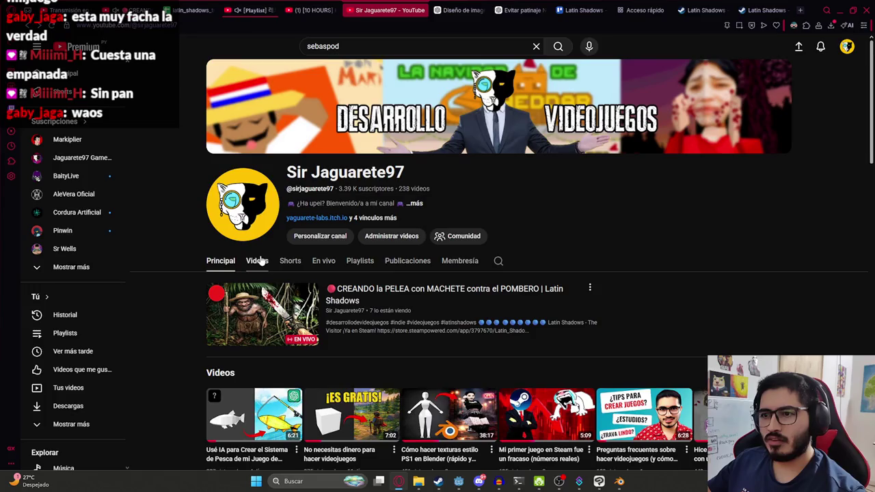
pyautogui.click(264, 261)
pyautogui.scroll(-1, 425, 234)
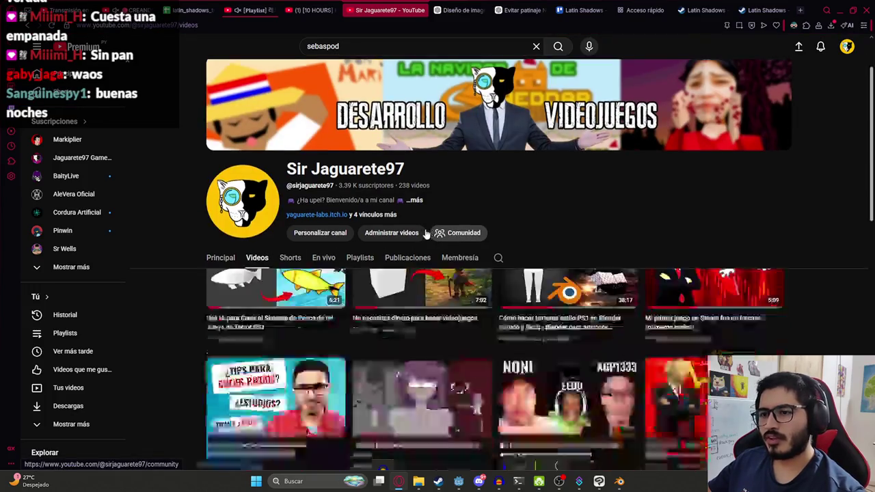
pyautogui.scroll(-2, 425, 234)
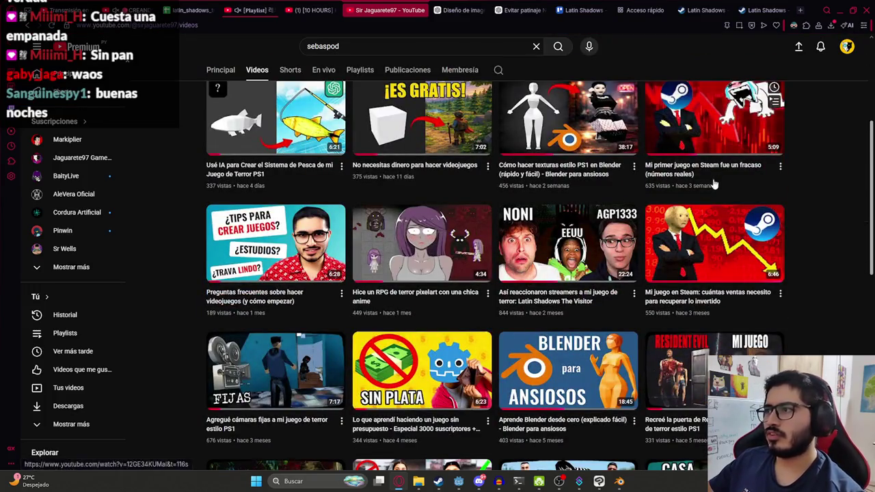
pyautogui.scroll(1, 713, 184)
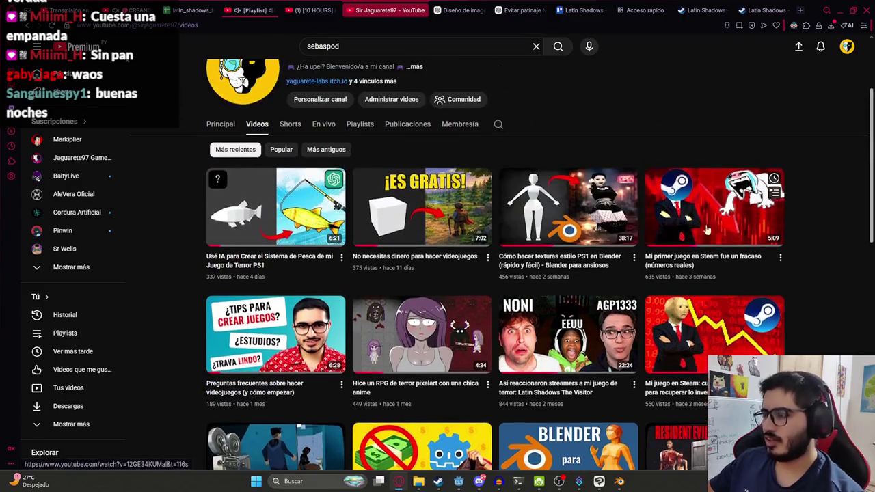
pyautogui.scroll(-3, 574, 215)
pyautogui.scroll(2, 438, 200)
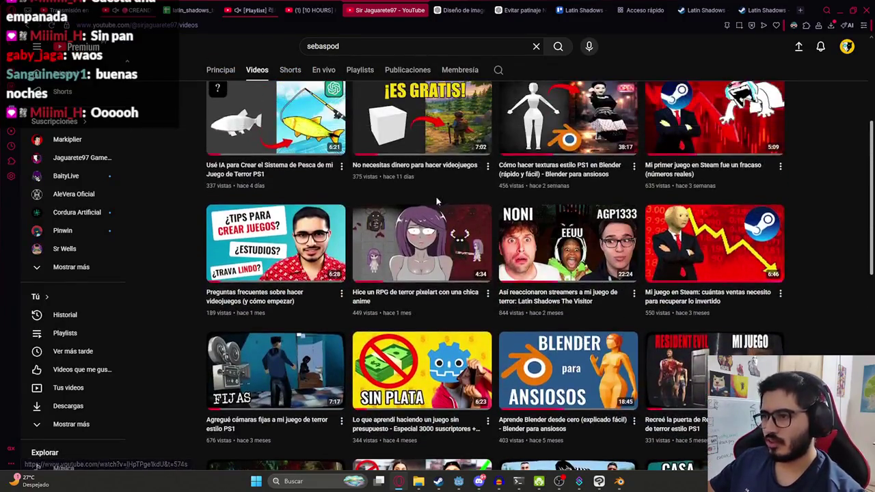
pyautogui.scroll(-1, 737, 340)
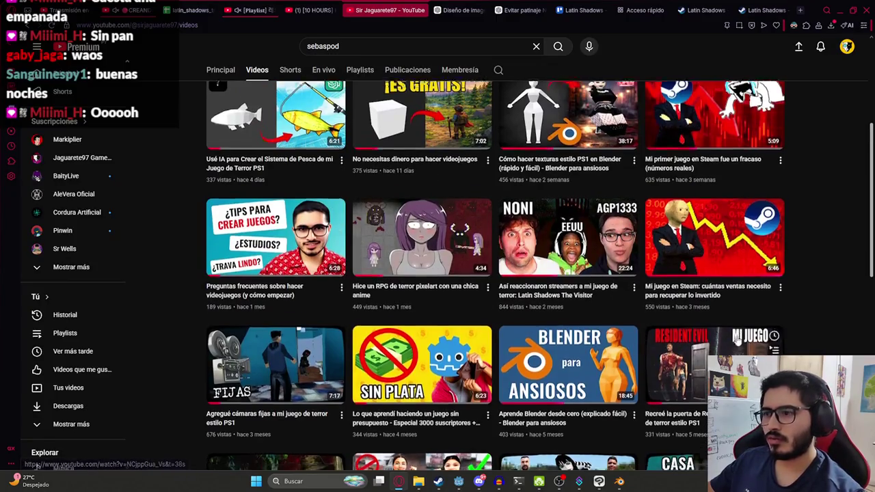
pyautogui.scroll(-2, 737, 340)
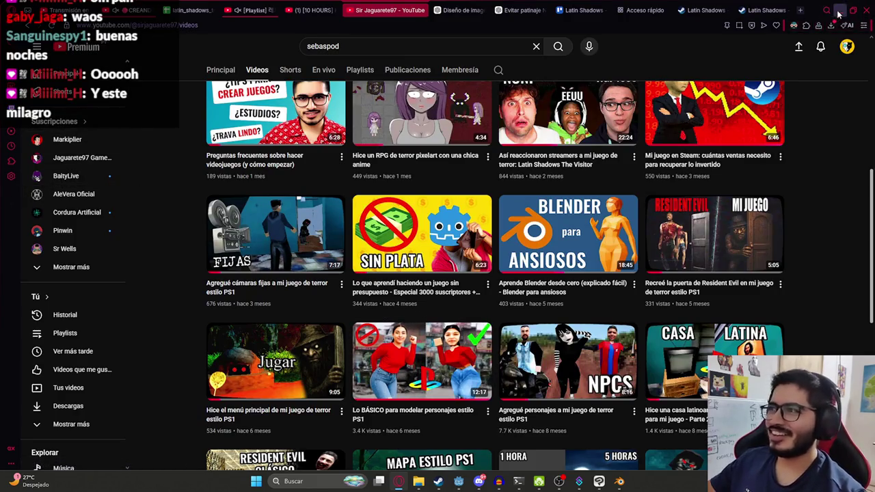
# Bring up the Night City pop Mix playlist tab, then return to Blender
pyautogui.click(307, 8)
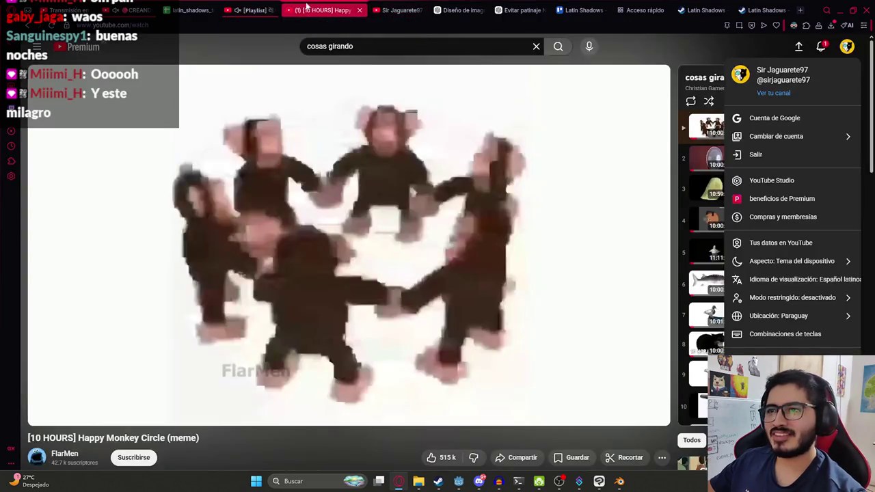
pyautogui.click(254, 10)
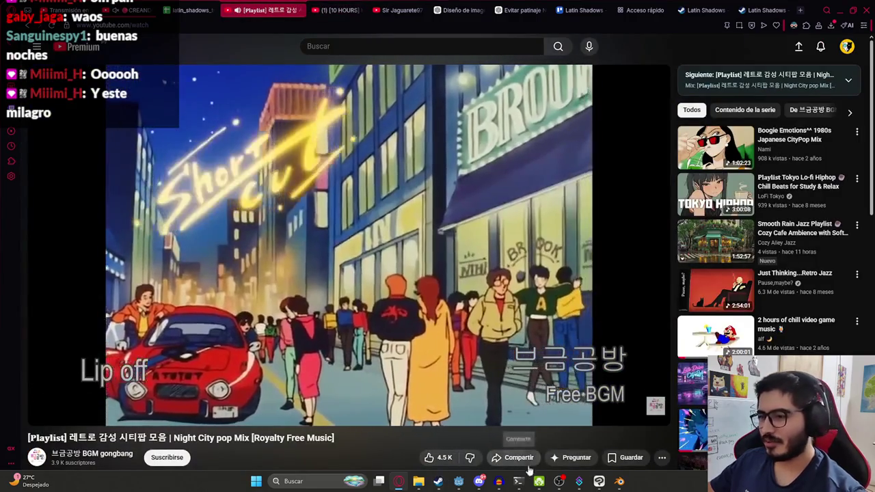
pyautogui.click(620, 481)
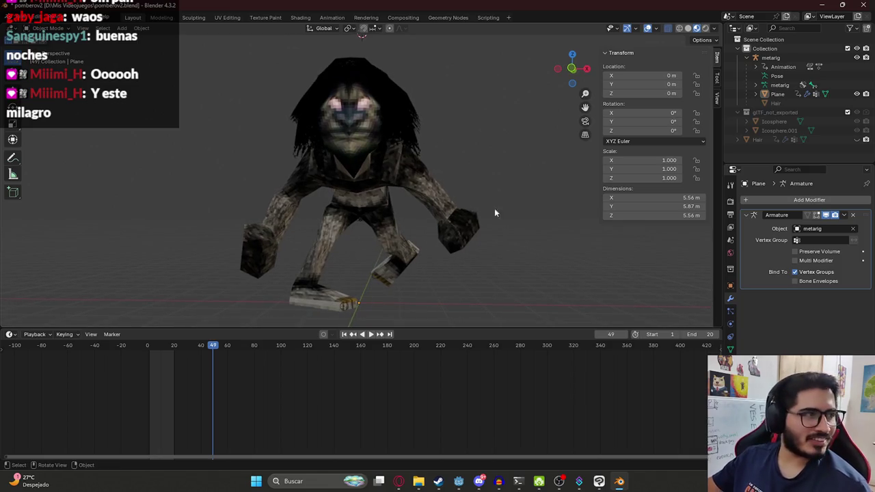
# Save pomberov2.blend and orbit around the character to a front view
pyautogui.hotkey('ctrl', 's')
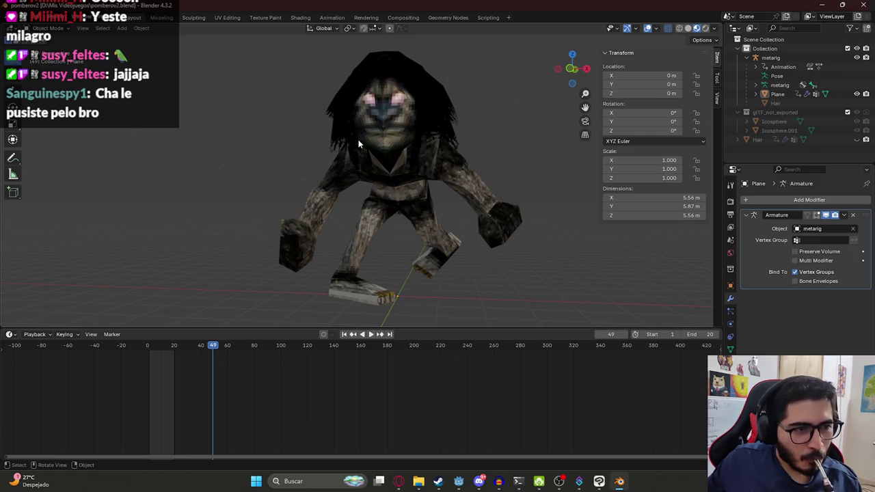
pyautogui.moveTo(461, 171)
pyautogui.mouseDown(button='middle')
pyautogui.moveTo(372, 191)
pyautogui.moveTo(285, 181)
pyautogui.moveTo(335, 127)
pyautogui.moveTo(378, 179)
pyautogui.mouseUp(button='middle')
pyautogui.moveTo(292, 162); pyautogui.dragTo(410, 185, button='middle')
# Switch to Godot and bring up the Level5_1 scene tab
pyautogui.click(459, 482)
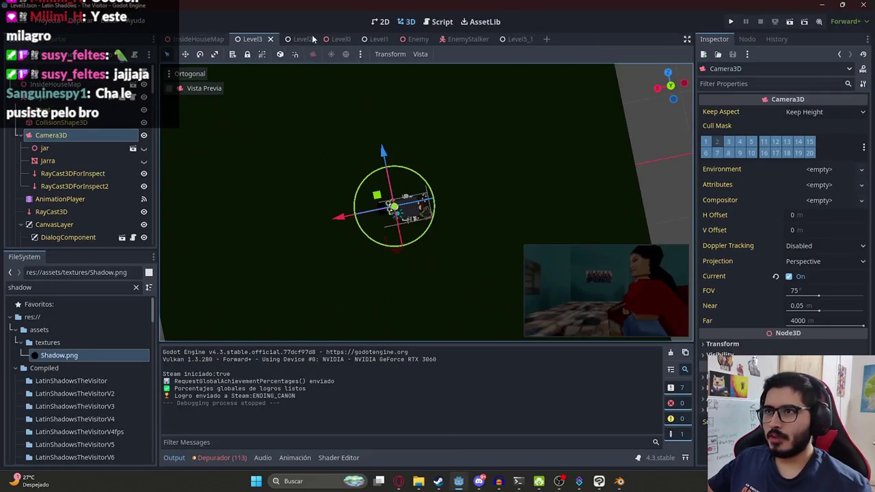
pyautogui.click(513, 39)
pyautogui.rightClick(509, 39)
pyautogui.click(542, 109)
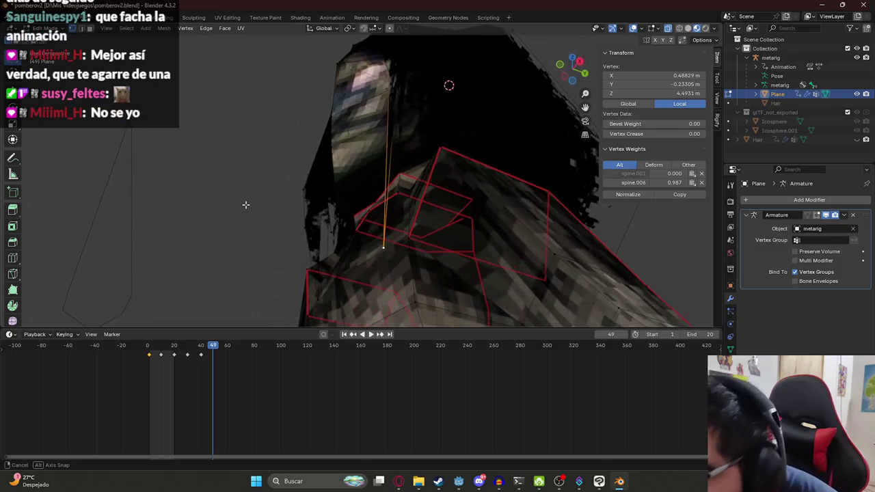
# In front orthographic view, raise the selected vertices along the Z axis
pyautogui.moveTo(310, 306); pyautogui.dragTo(314, 299, button='middle')
pyautogui.press('KP_1')
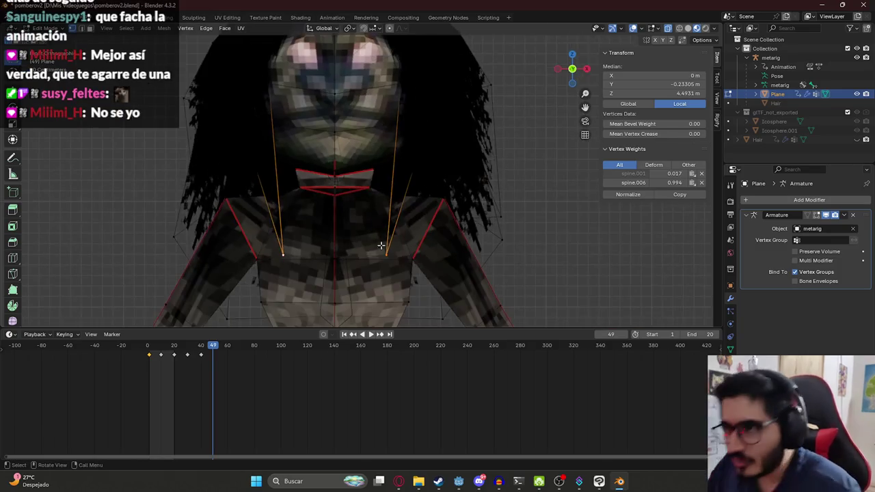
pyautogui.scroll(-3, 343, 237)
pyautogui.scroll(-2, 328, 225)
pyautogui.press('Tab')
pyautogui.press('Tab')
pyautogui.scroll(3, 314, 255)
pyautogui.press('g')
pyautogui.press('z')
pyautogui.click(323, 196)
# Refine the vertices' height along Z from a perspective view, then leave Edit Mode
pyautogui.moveTo(319, 194)
pyautogui.mouseDown(button='middle')
pyautogui.moveTo(319, 163)
pyautogui.moveTo(376, 164)
pyautogui.mouseUp(button='middle')
pyautogui.press('g')
pyautogui.press('z')
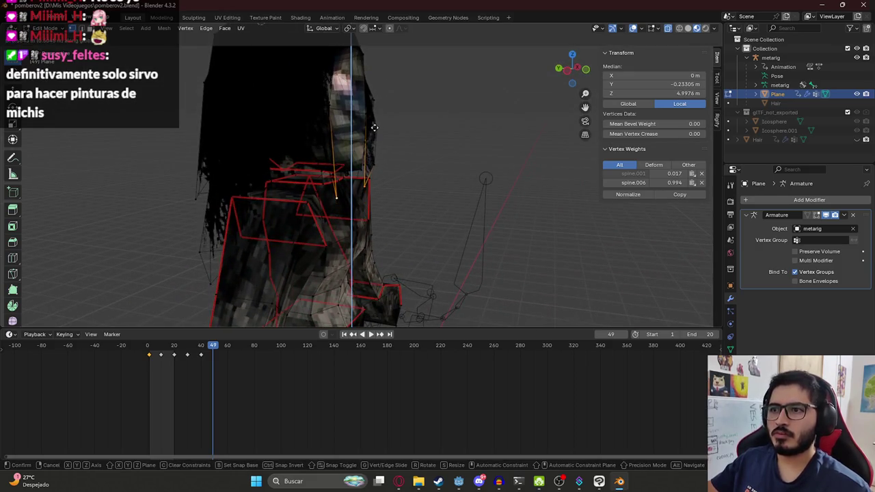
pyautogui.click(375, 127)
pyautogui.scroll(-3, 375, 127)
pyautogui.press('Tab')
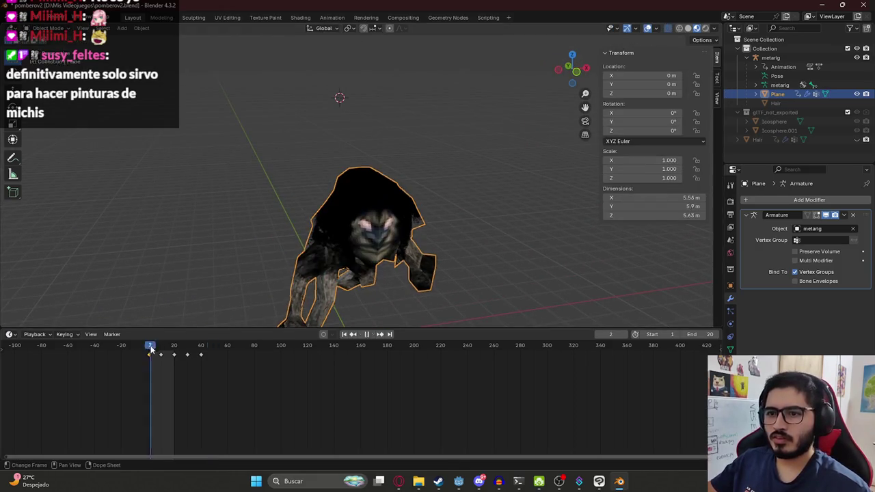
# Spread the upper pair of hair edge points apart along the X axis
pyautogui.moveTo(346, 275); pyautogui.dragTo(436, 201, button='middle')
pyautogui.press('Tab')
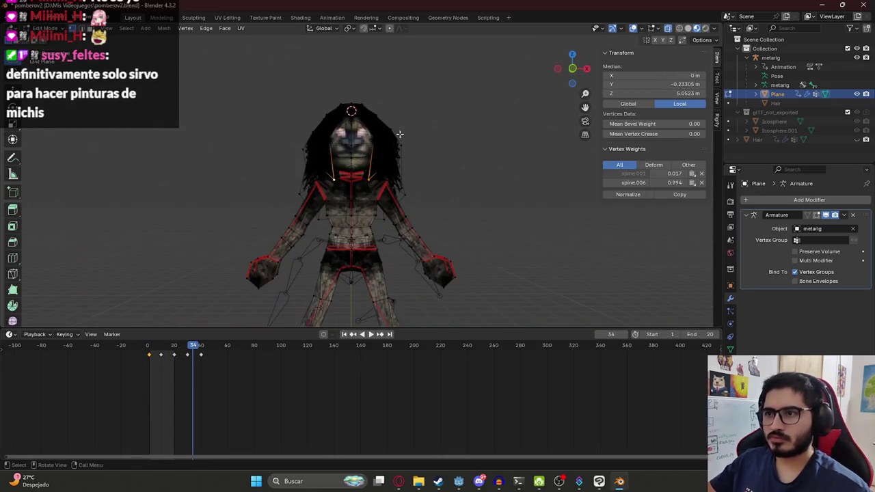
pyautogui.scroll(3, 425, 177)
pyautogui.click(461, 175)
pyautogui.press('g')
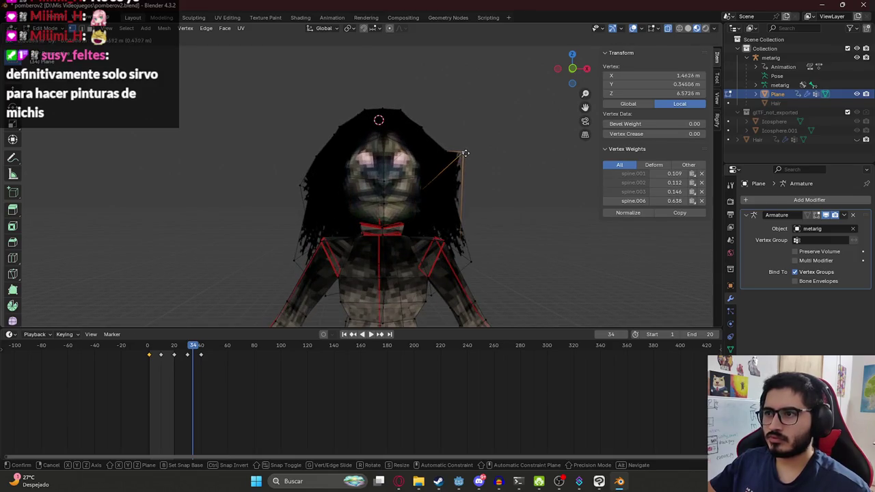
pyautogui.click(471, 177)
pyautogui.keyDown('shift'); pyautogui.click(304, 186); pyautogui.keyUp('shift')
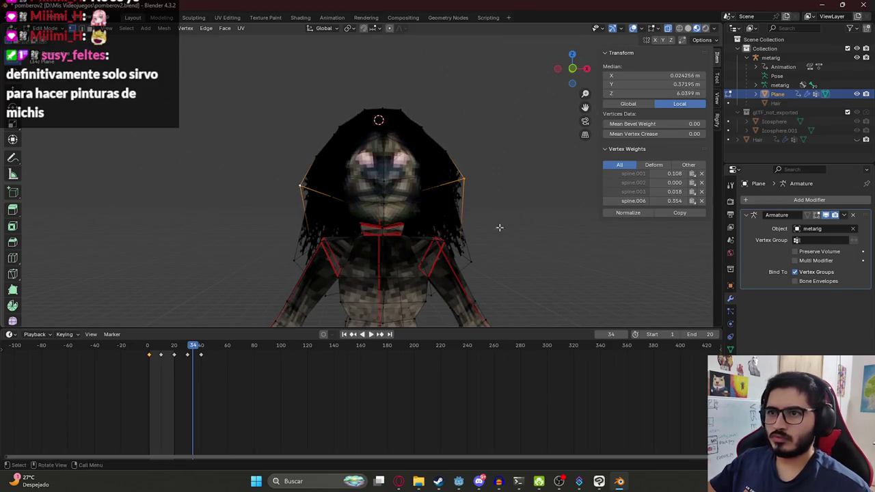
pyautogui.press('g')
pyautogui.press('x')
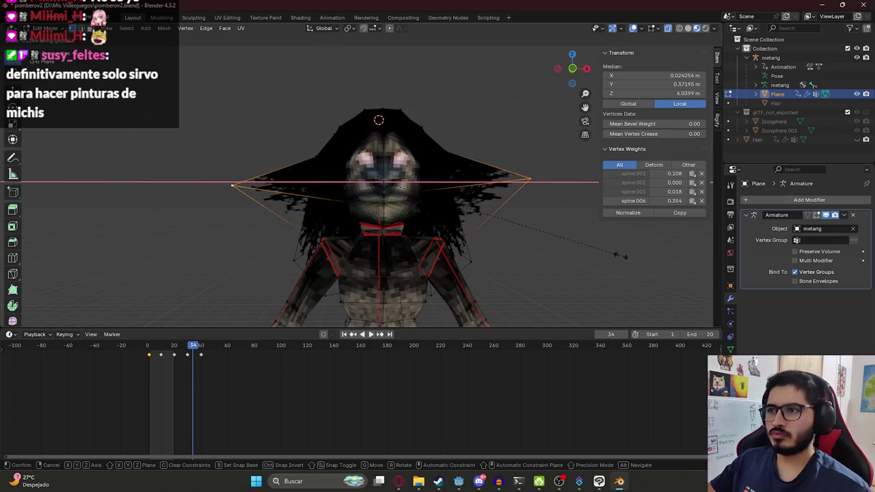
pyautogui.press('x')
pyautogui.press('x')
pyautogui.press('x')
pyautogui.press('x')
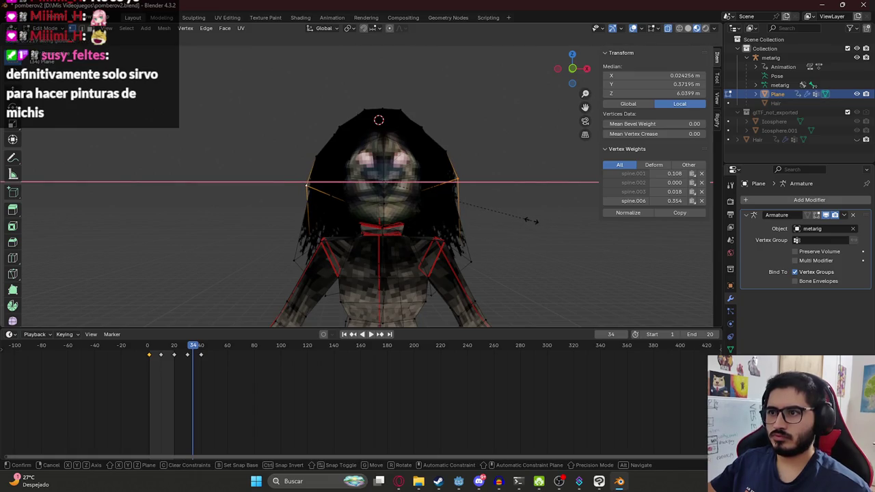
pyautogui.click(527, 223)
# Widen the shoulder-level hair points along X so the hair flares out
pyautogui.click(471, 261)
pyautogui.keyDown('shift'); pyautogui.click(294, 256); pyautogui.keyUp('shift')
pyautogui.press('g')
pyautogui.press('x')
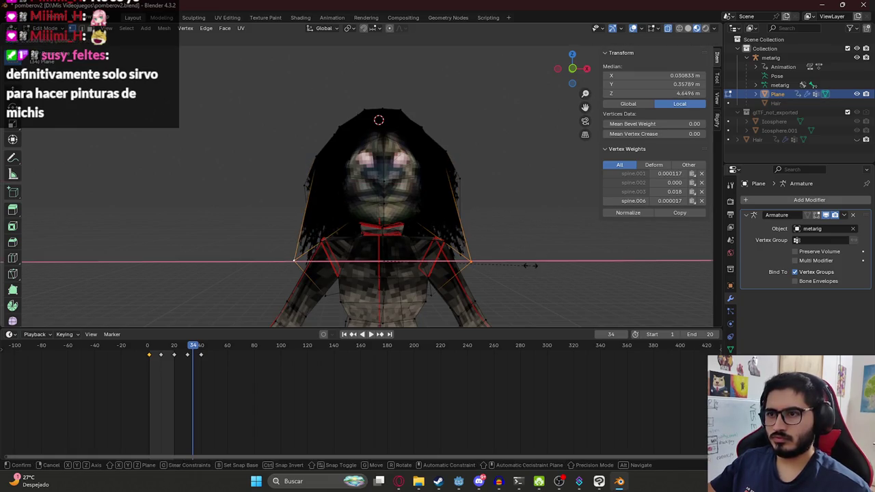
pyautogui.press('Escape')
pyautogui.press('g')
pyautogui.press('x')
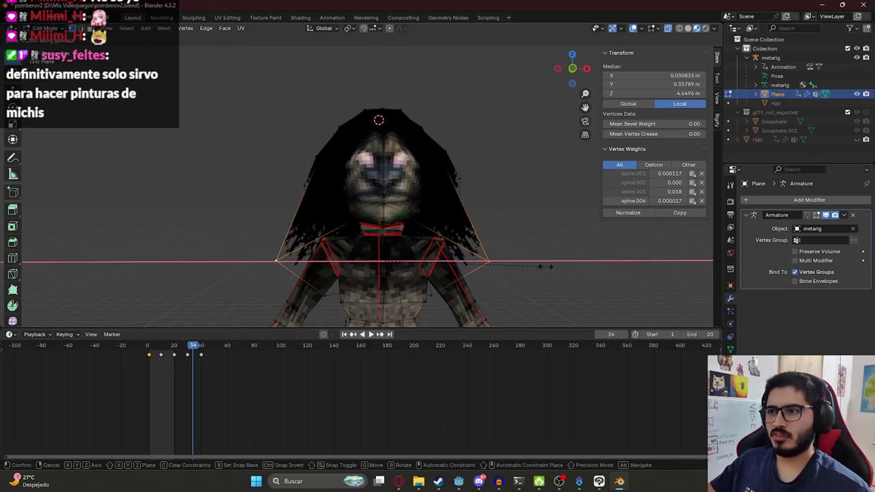
pyautogui.click(543, 267)
# Preview the animation to check the hair, then return to Object Mode
pyautogui.press('space')
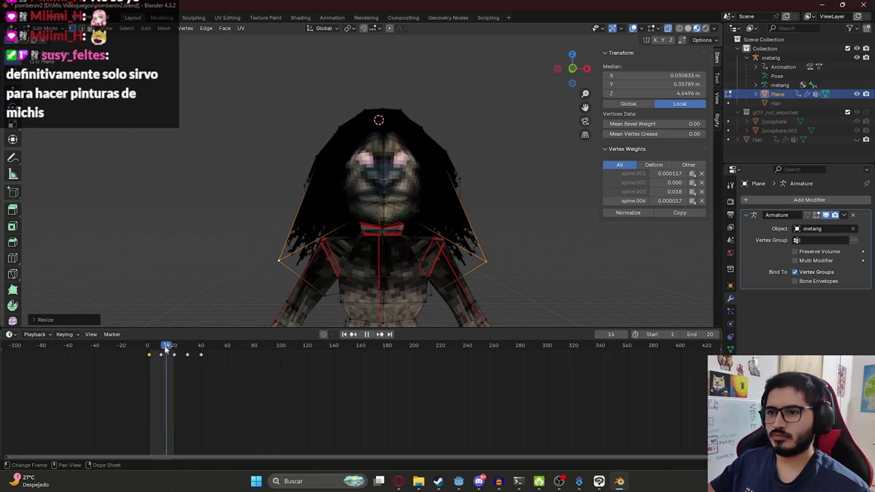
pyautogui.press('space')
pyautogui.press('Tab')
# Play the animation, then enter Edit Mode and trial-move a lower hair ring
pyautogui.scroll(-4, 158, 322)
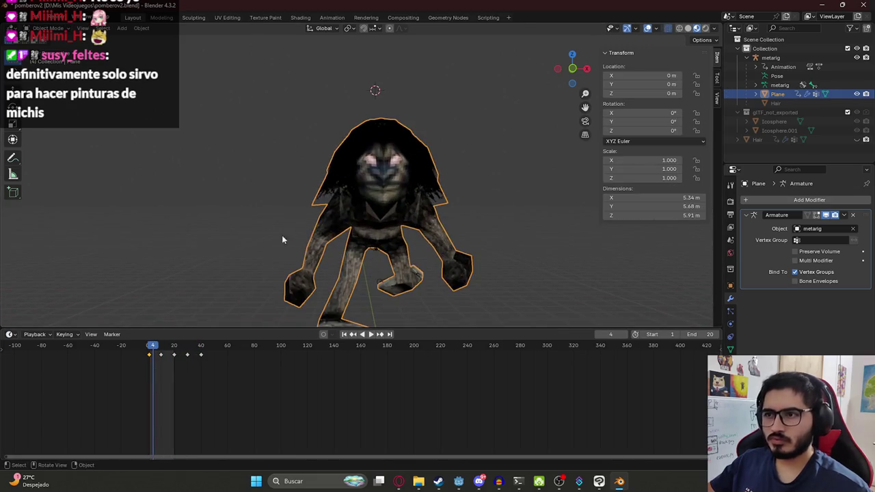
pyautogui.click(182, 313)
pyautogui.press('space')
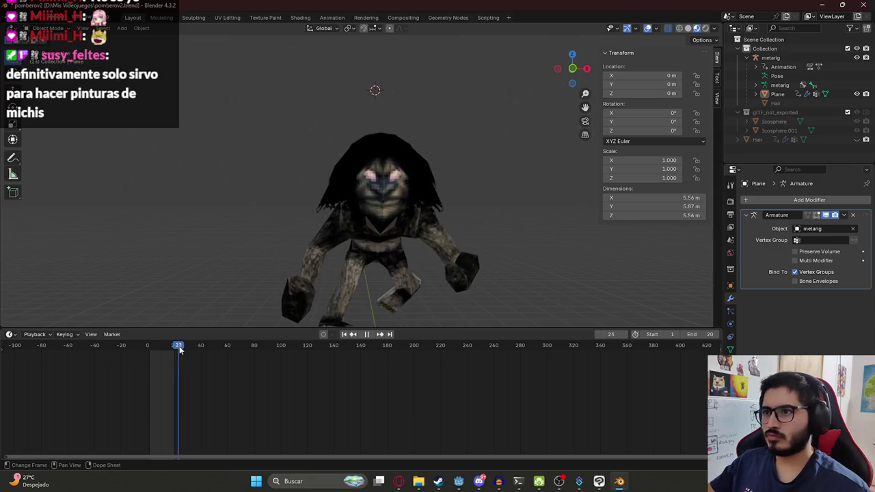
pyautogui.click(390, 211)
pyautogui.press('Tab')
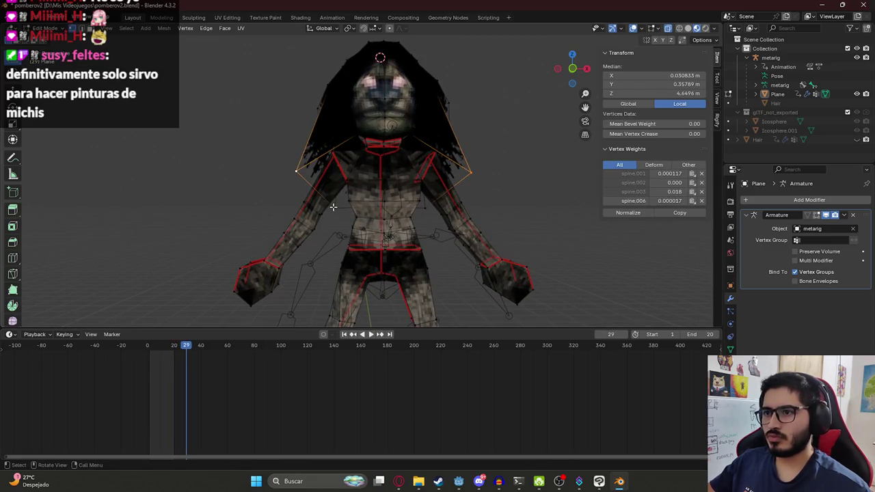
pyautogui.keyDown('alt'); pyautogui.keyDown('shift'); pyautogui.click(465, 184); pyautogui.keyUp('shift'); pyautogui.keyUp('alt')
pyautogui.press('g')
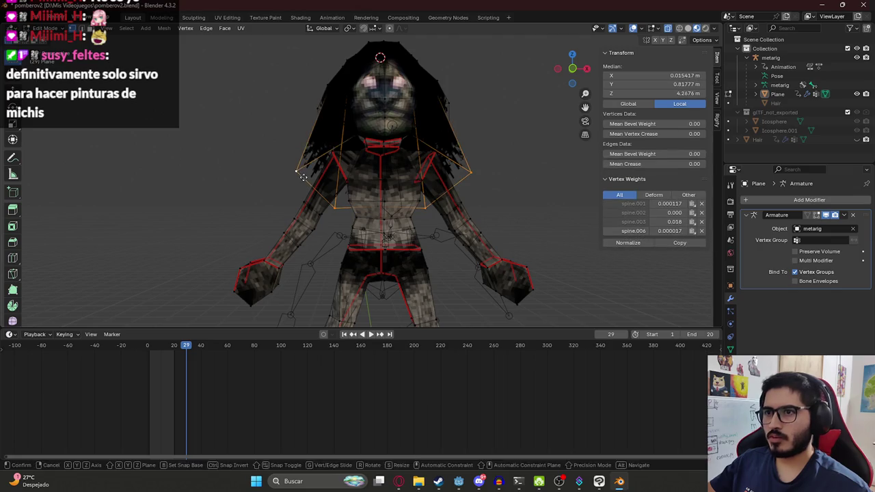
pyautogui.rightClick(300, 167)
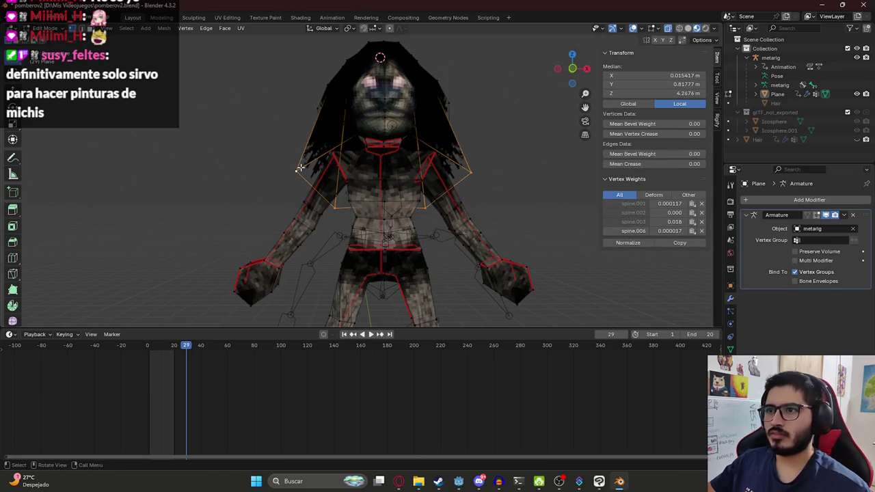
# Try vertical moves on other hair vertex sets, cancelling each to keep the hair unchanged
pyautogui.keyDown('alt'); pyautogui.click(326, 92); pyautogui.keyUp('alt')
pyautogui.keyDown('alt'); pyautogui.keyDown('shift'); pyautogui.click(445, 74); pyautogui.keyUp('shift'); pyautogui.keyUp('alt')
pyautogui.press('g')
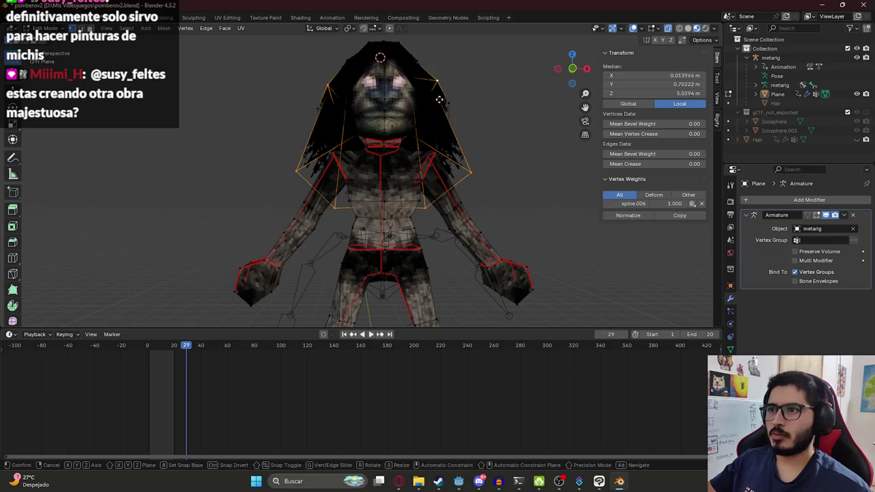
pyautogui.press('z')
pyautogui.rightClick(332, 136)
pyautogui.keyDown('alt'); pyautogui.click(332, 136); pyautogui.keyUp('alt')
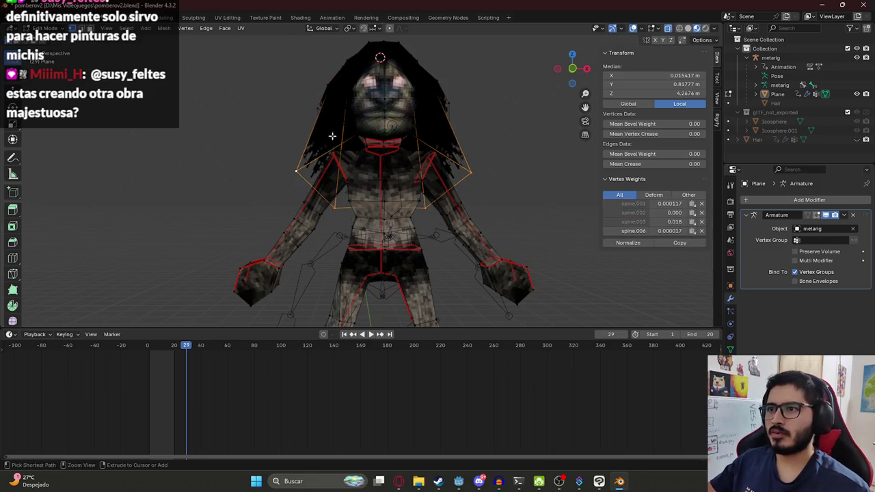
pyautogui.press('g')
pyautogui.press('z')
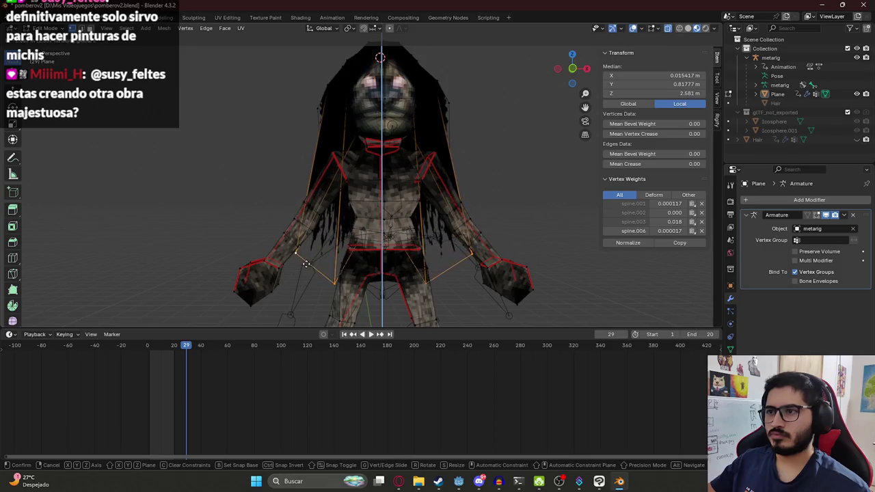
pyautogui.rightClick(349, 228)
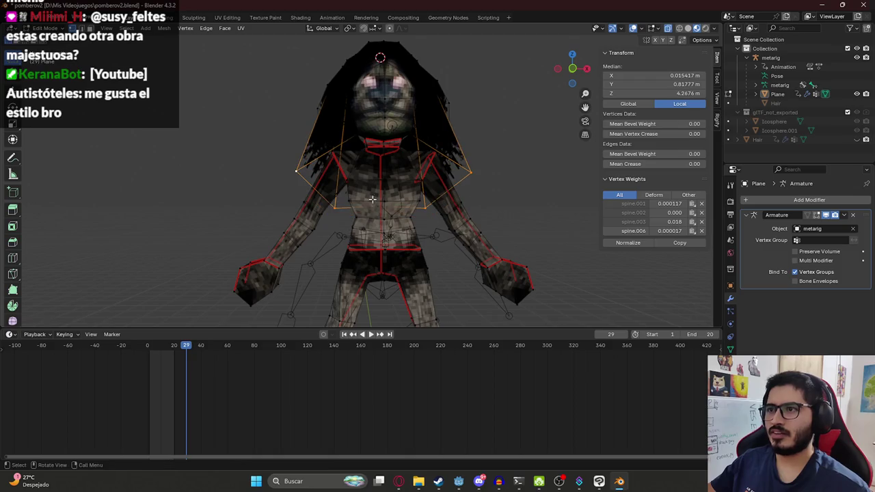
# Save pomberov2.blend and view the mesh's back in wireframe in the Animation workspace
pyautogui.hotkey('ctrl', 's')
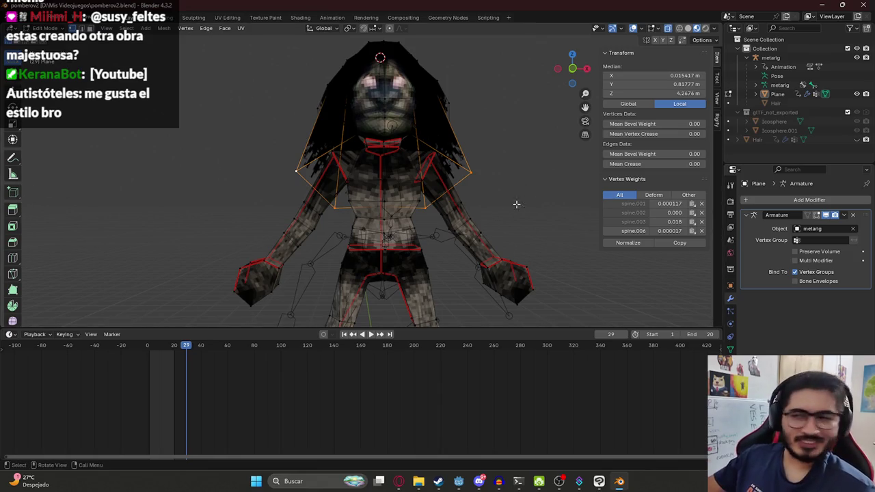
pyautogui.scroll(2, 420, 198)
pyautogui.scroll(-3, 403, 210)
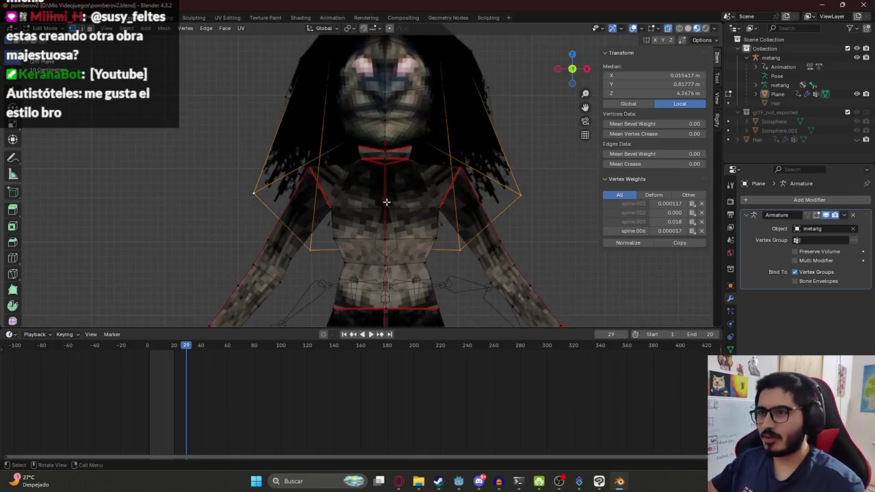
pyautogui.moveTo(403, 210); pyautogui.dragTo(406, 204, button='middle')
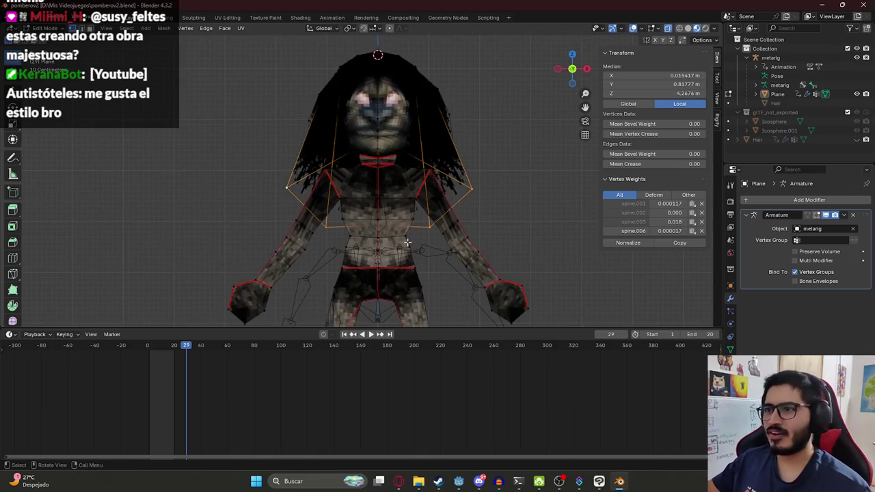
pyautogui.click(325, 233)
pyautogui.press('ctrl+KP_1')
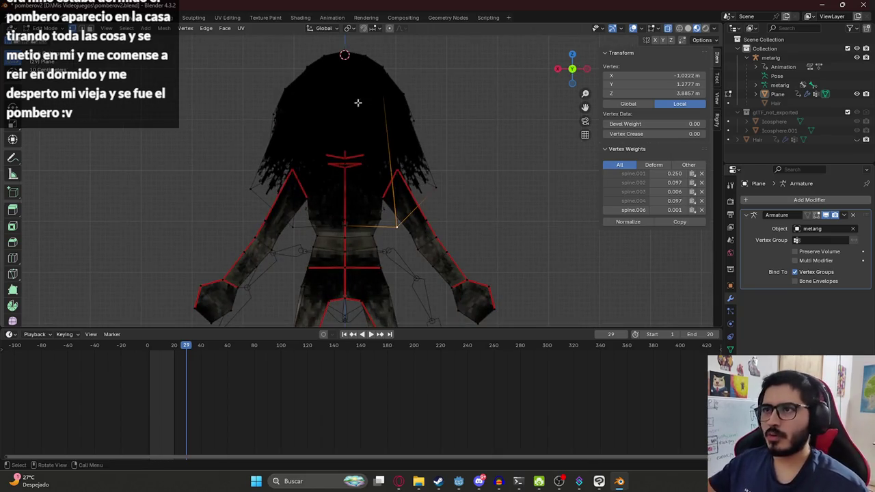
pyautogui.click(331, 17)
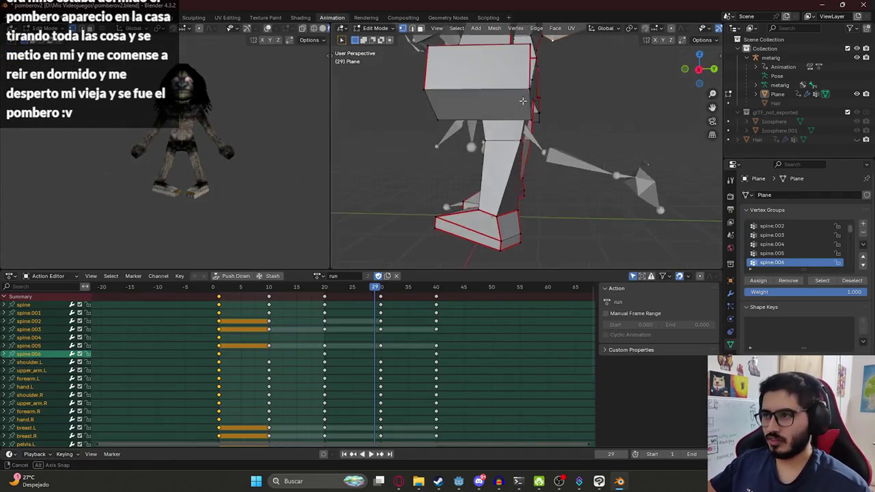
pyautogui.press('ctrl+KP_1')
pyautogui.keyDown('shift'); pyautogui.scroll(5, 537, 93); pyautogui.keyUp('shift')
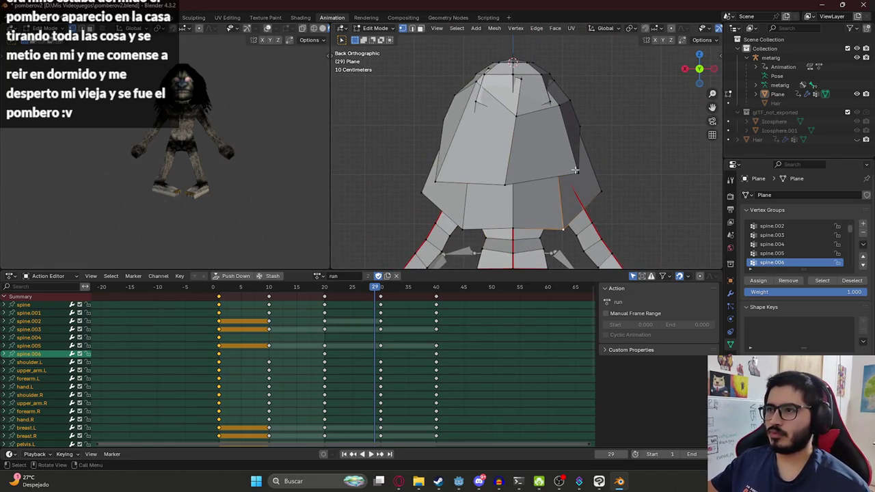
pyautogui.hotkey('shift', 'z')
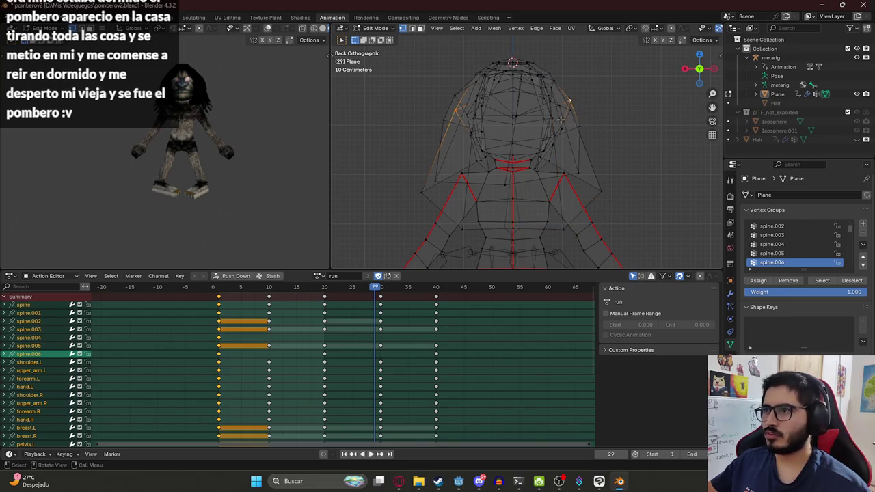
# Move the selected hair vertices vertically along Z from the back view
pyautogui.scroll(2, 560, 120)
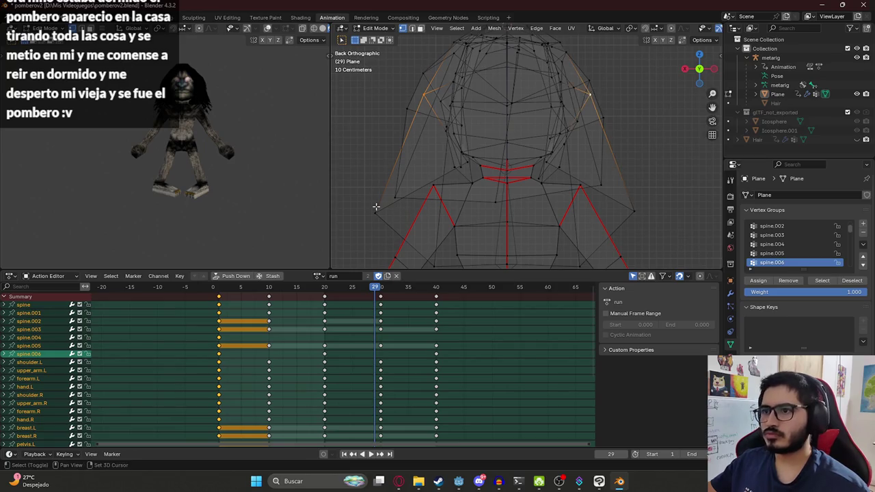
pyautogui.keyDown('shift'); pyautogui.moveTo(475, 193); pyautogui.dragTo(613, 130, button='middle'); pyautogui.keyUp('shift')
pyautogui.keyDown('shift'); pyautogui.click(614, 151); pyautogui.keyUp('shift')
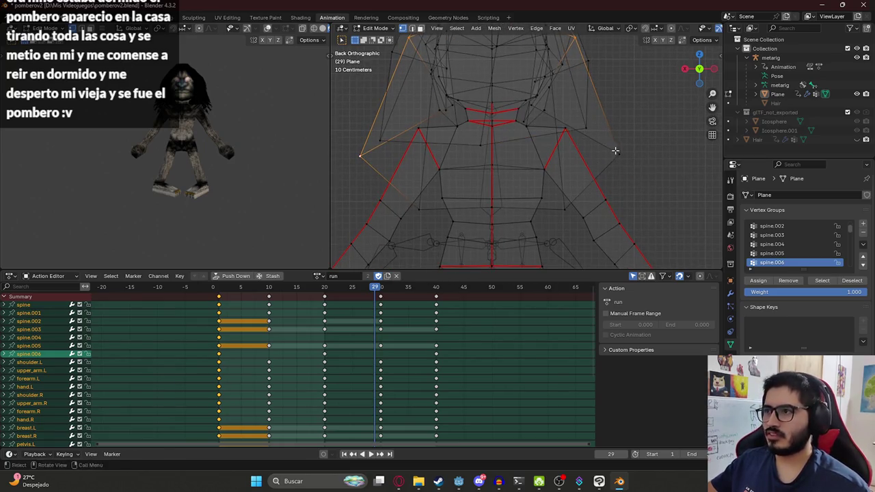
pyautogui.scroll(-2, 427, 208)
pyautogui.scroll(-2, 431, 165)
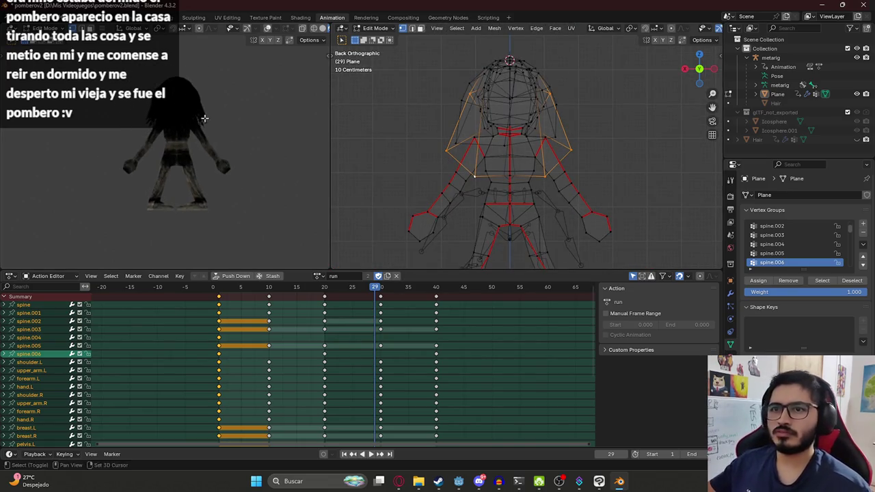
pyautogui.press('g')
pyautogui.press('z')
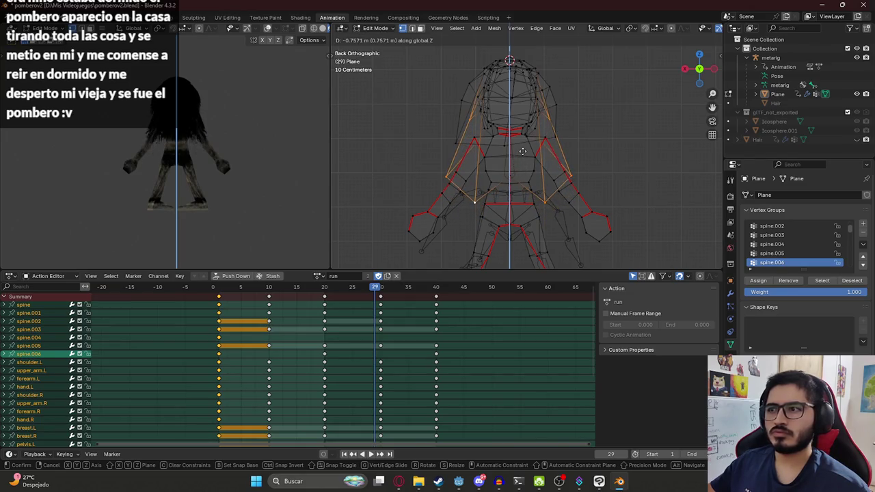
pyautogui.rightClick(520, 164)
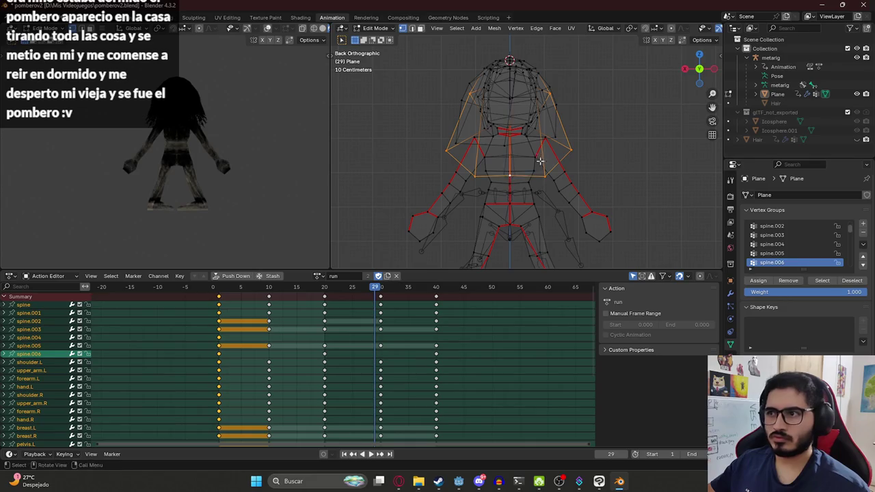
pyautogui.press('g')
pyautogui.press('z')
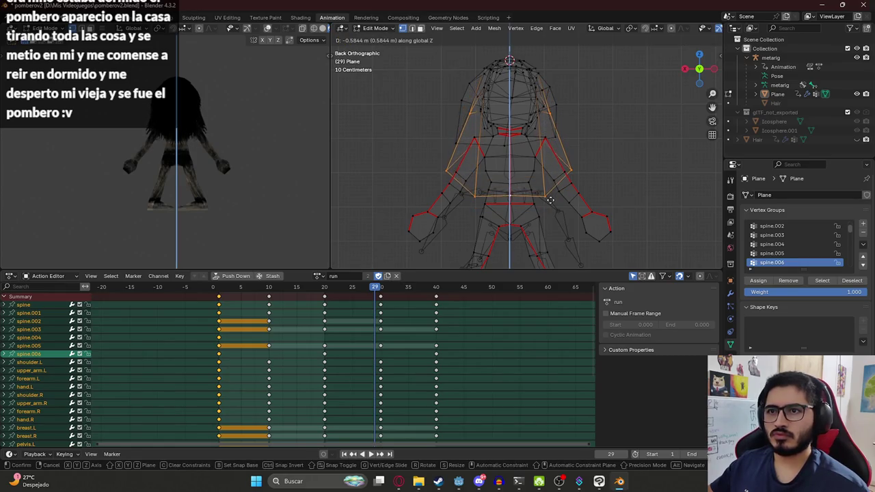
pyautogui.click(550, 200)
# Undo the hair move, save pomberov2.blend, and return to the Layout workspace
pyautogui.scroll(1, 529, 143)
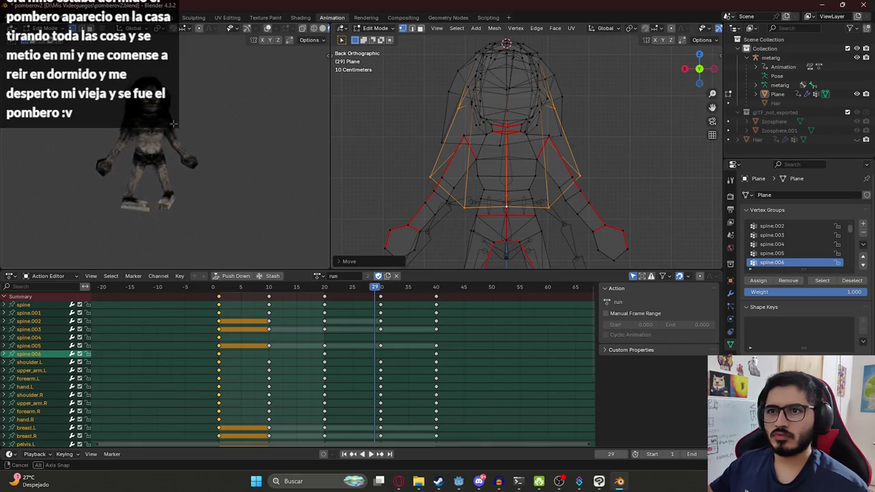
pyautogui.hotkey('ctrl', 'z')
pyautogui.hotkey('ctrl', 's')
pyautogui.press('KP_1')
pyautogui.click(33, 17)
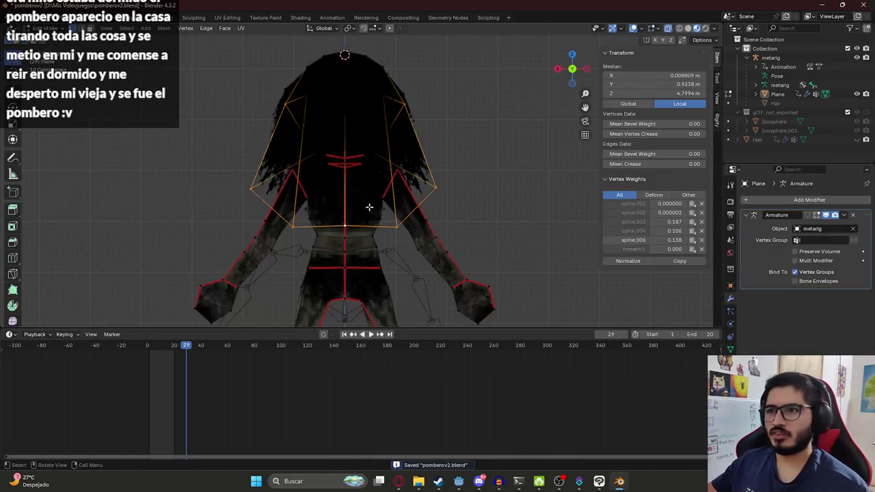
# Select the Pombero mesh in Object Mode and export it as pombero.glb (glTF 2.0)
pyautogui.press('Tab')
pyautogui.moveTo(234, 115); pyautogui.dragTo(508, 333)
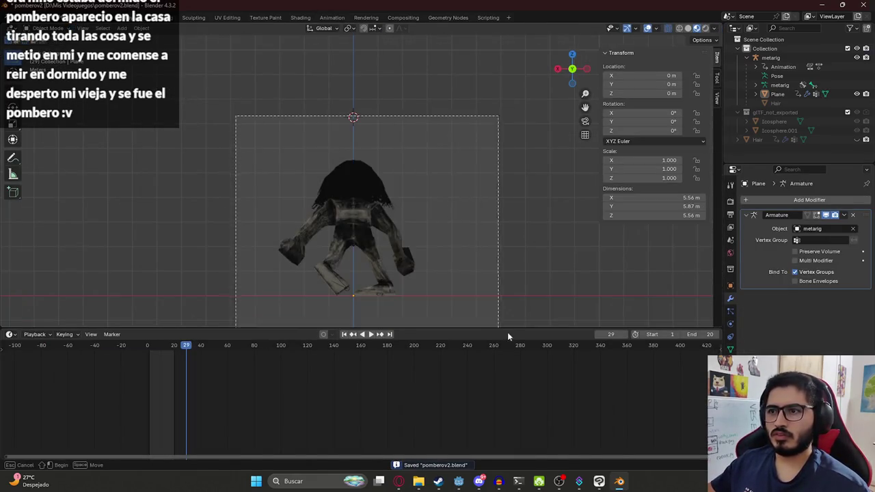
pyautogui.click(23, 19)
pyautogui.moveTo(36, 155)
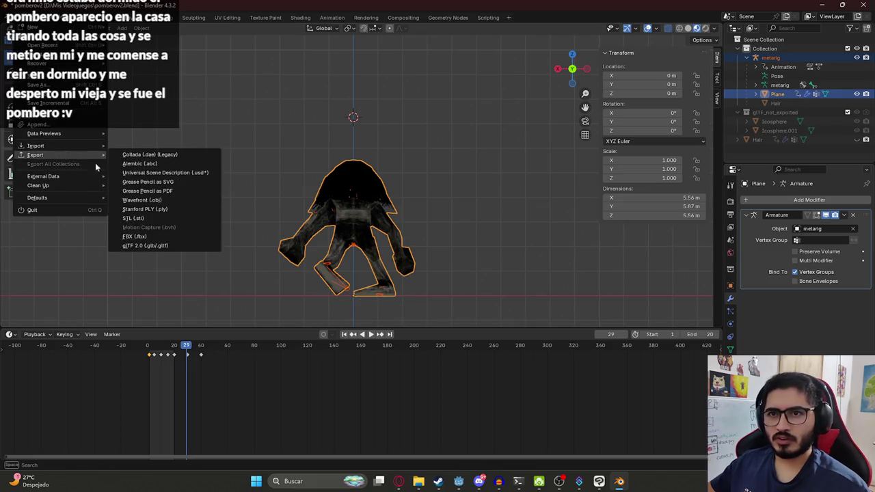
pyautogui.click(157, 246)
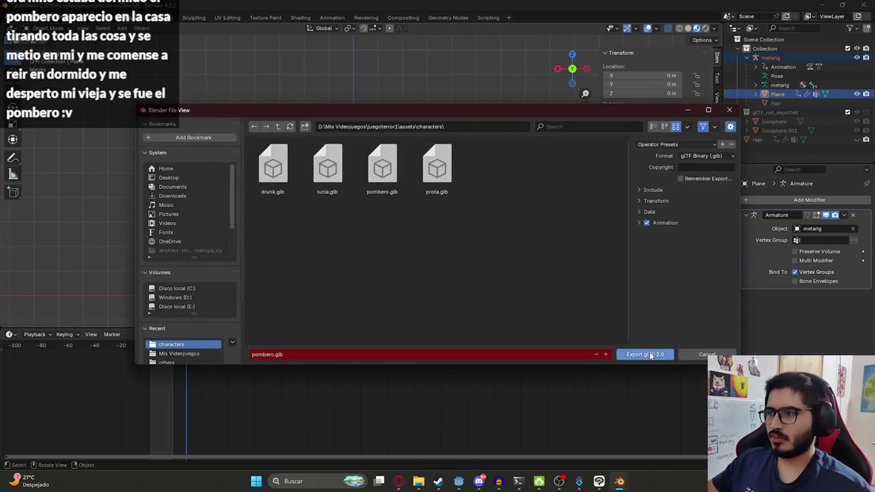
pyautogui.click(645, 354)
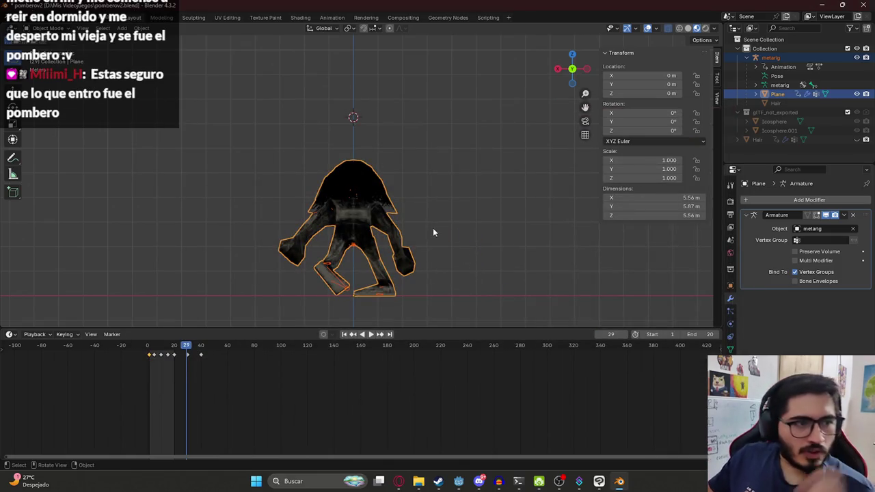
# Save pomberov2.blend and switch over to the Godot editor
pyautogui.moveTo(340, 206); pyautogui.dragTo(340, 204, button='middle')
pyautogui.hotkey('ctrl', 's')
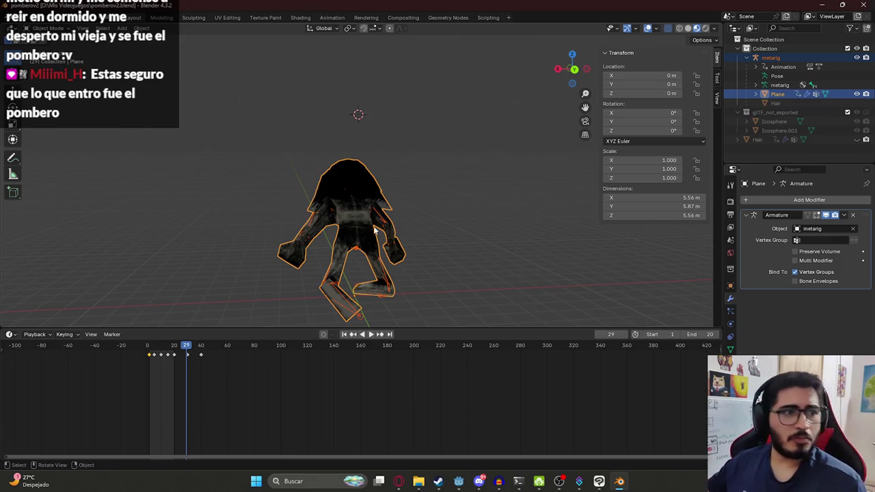
pyautogui.scroll(1, 480, 214)
pyautogui.hotkey('ctrl', 's')
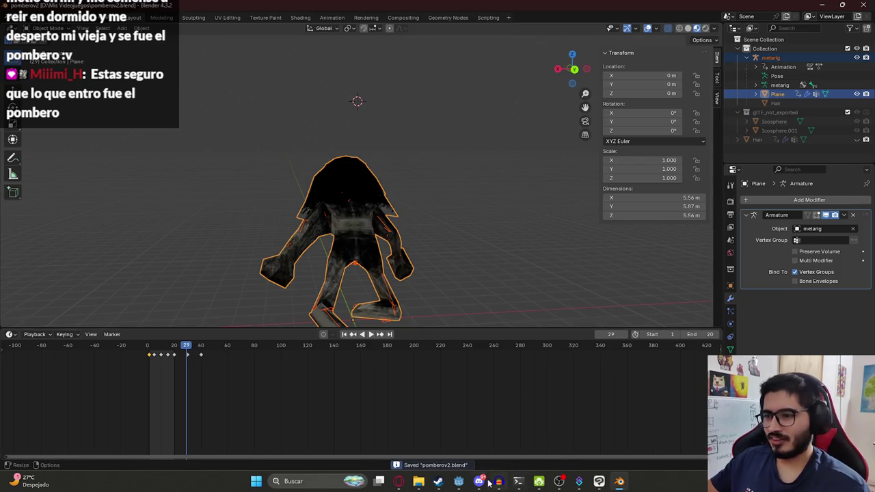
pyautogui.click(459, 481)
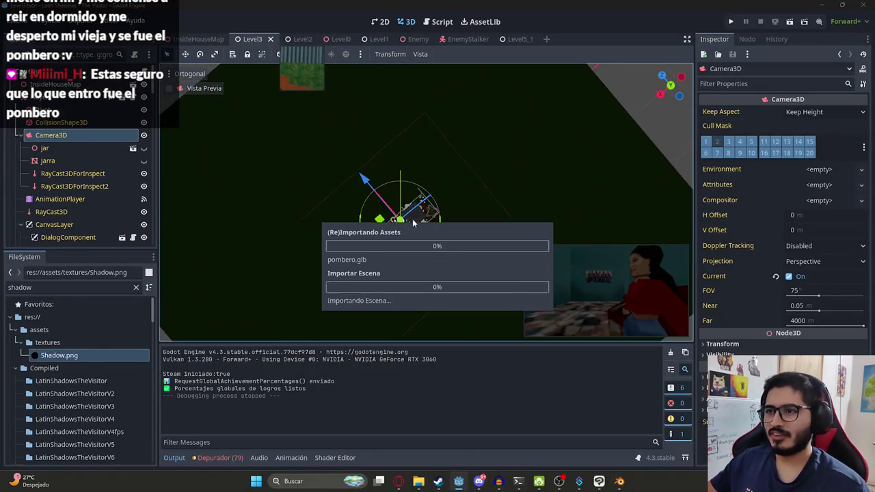
# Let pombero.glb reimport, then run Play This Scene on the Level3 tab
pyautogui.scroll(5, 428, 177)
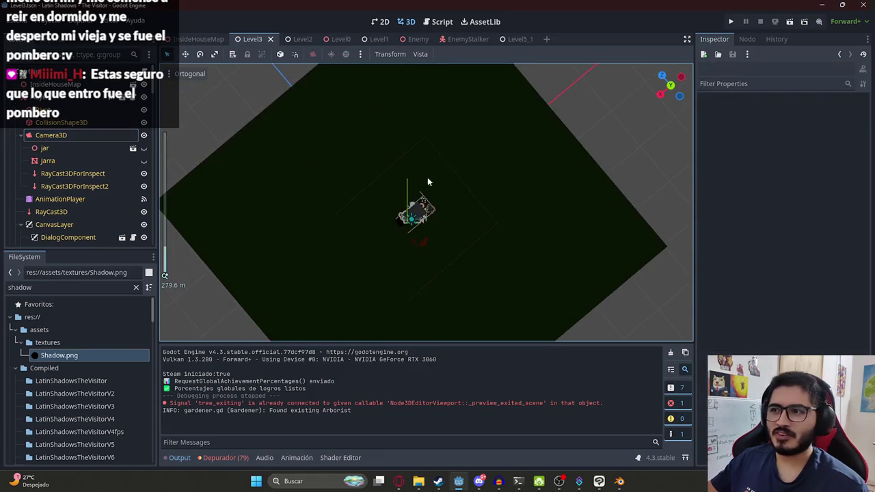
pyautogui.click(188, 38)
pyautogui.click(253, 40)
pyautogui.rightClick(268, 46)
pyautogui.click(299, 115)
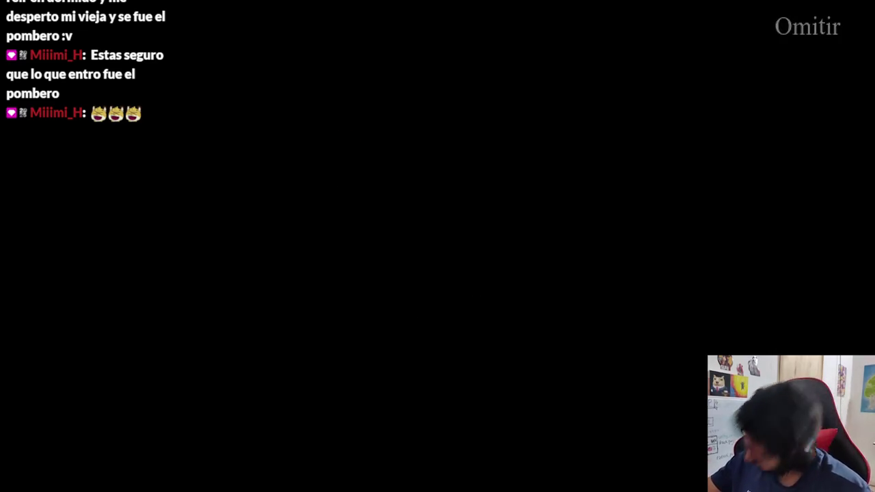
# Skip the intro cutscene and walk through the house toward the bathroom
pyautogui.press('space')
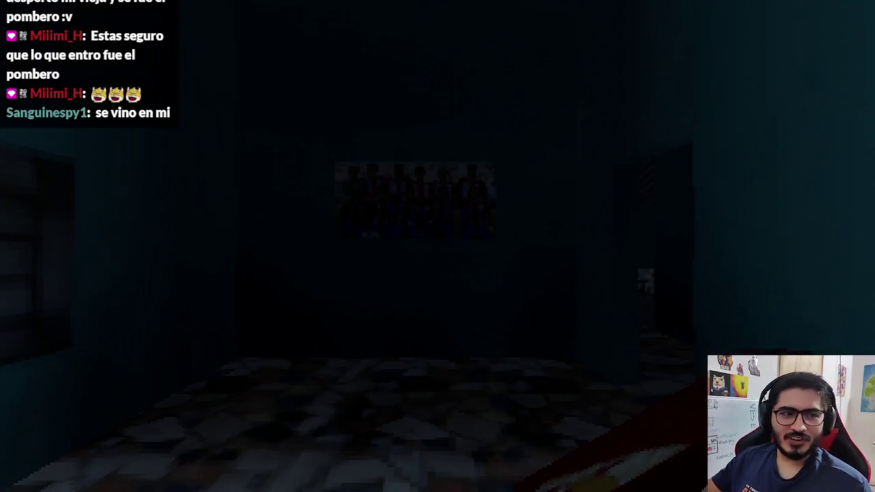
pyautogui.press('w')
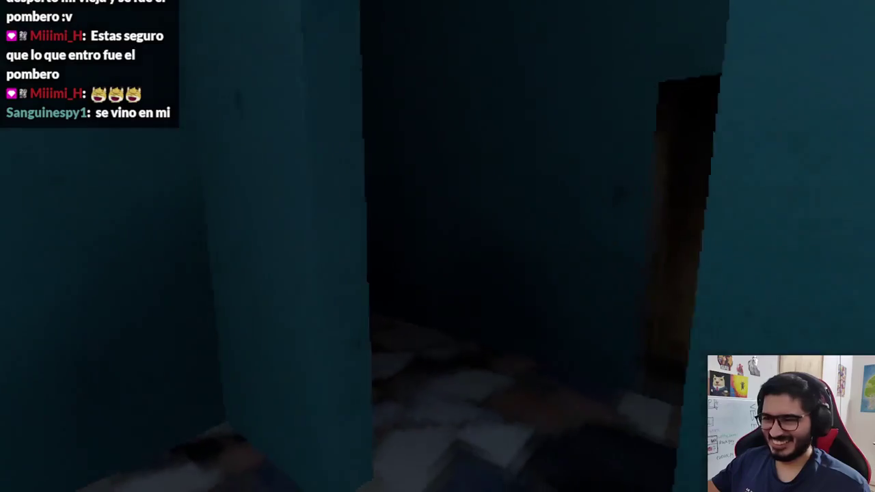
pyautogui.press('w')
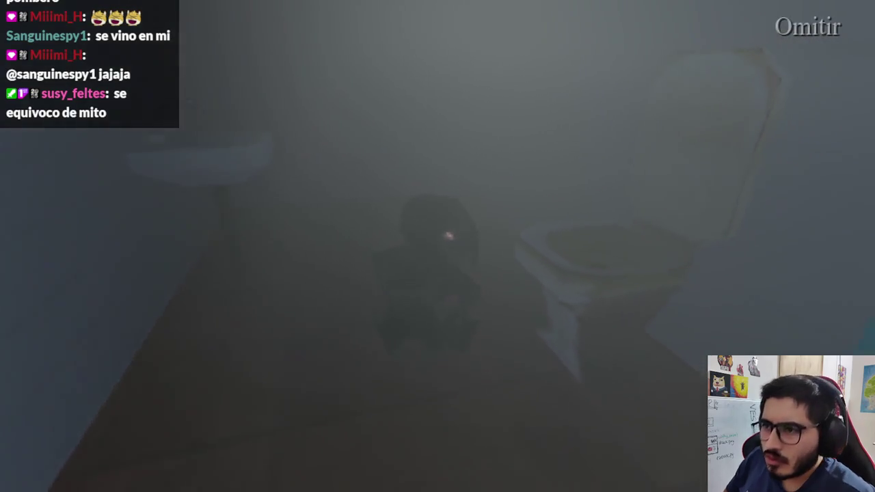
# Stop the game with F8 and return to Blender's Animation workspace
pyautogui.press('F8')
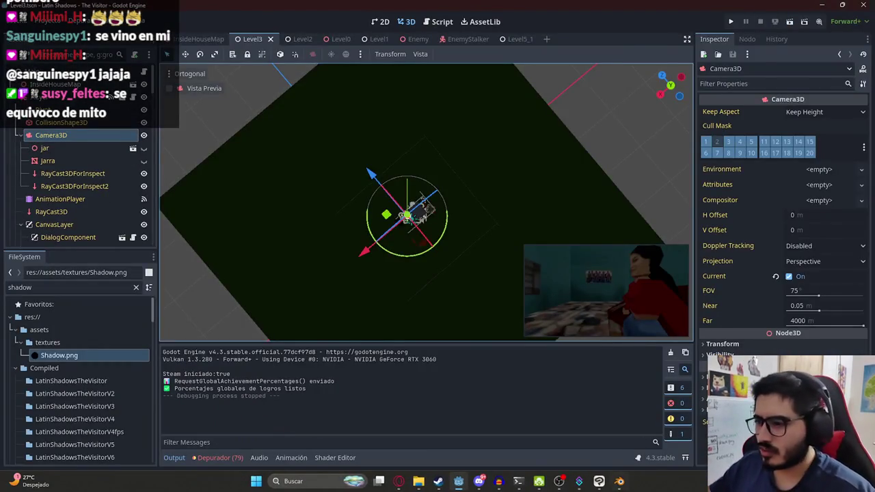
pyautogui.hotkey('alt', 'Tab')
pyautogui.click(331, 18)
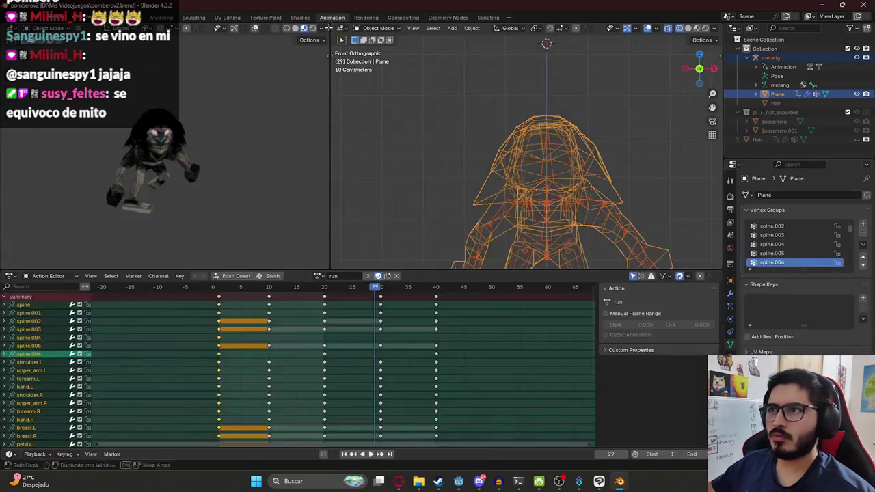
# Pick the scene0 action in the Action Editor and briefly play it
pyautogui.click(320, 277)
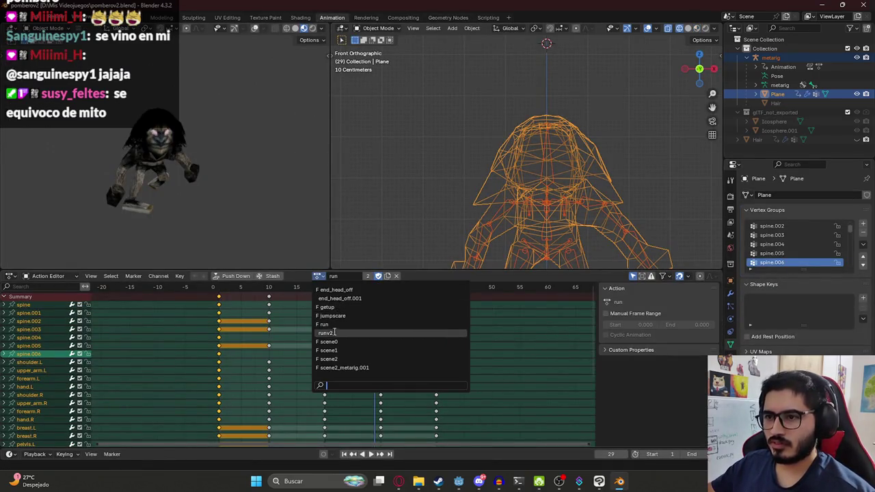
pyautogui.click(333, 336)
pyautogui.click(225, 288)
pyautogui.press('space')
pyautogui.press('Escape')
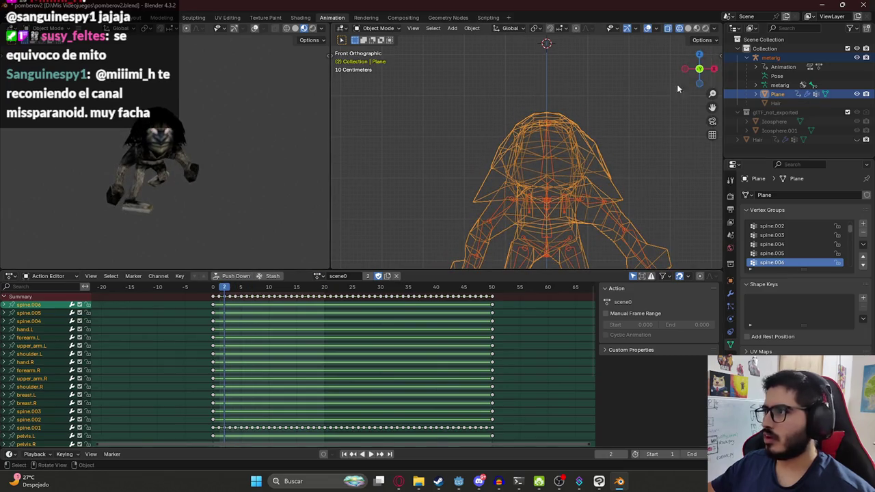
# Select the metarig, put it in Pose Mode, and play the scene0 action on it
pyautogui.click(770, 57)
pyautogui.click(378, 28)
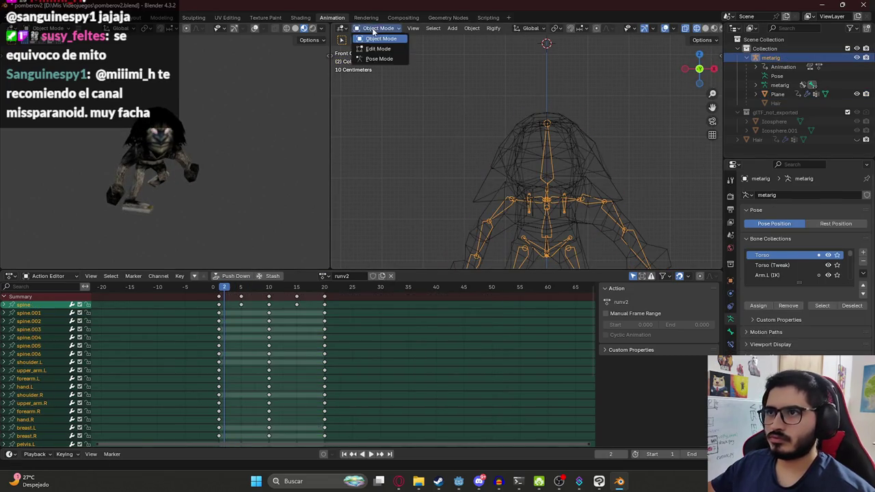
pyautogui.click(376, 62)
pyautogui.click(321, 276)
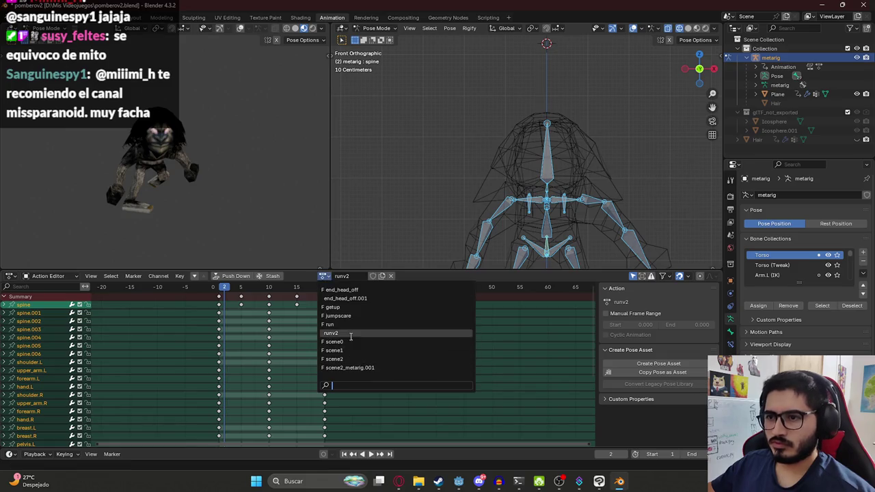
pyautogui.click(342, 336)
pyautogui.press('space')
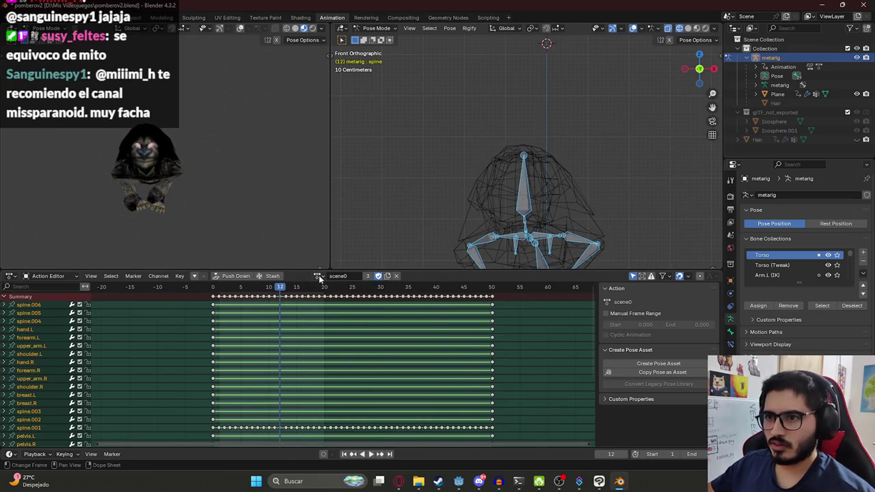
# Switch the rig to the scene1 action and play it, stopping at frame 226
pyautogui.click(319, 277)
pyautogui.click(342, 345)
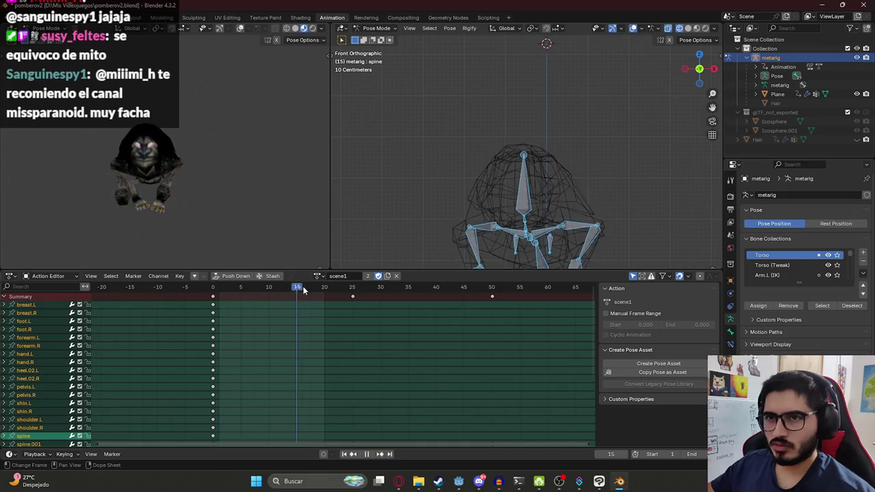
pyautogui.scroll(-5, 304, 304)
pyautogui.press('space')
pyautogui.scroll(-4, 316, 311)
pyautogui.scroll(-3, 322, 305)
pyautogui.click(365, 288)
pyautogui.press('space')
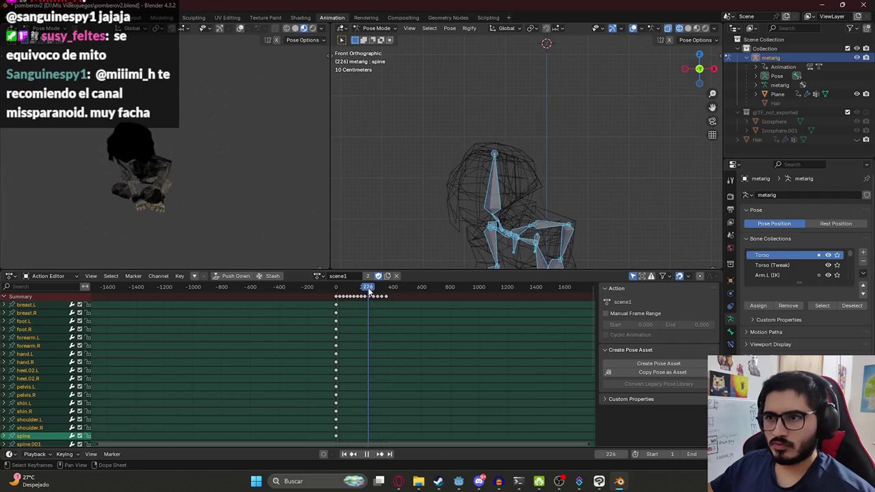
pyautogui.press('space')
pyautogui.moveTo(228, 170)
pyautogui.mouseDown(button='middle')
pyautogui.moveTo(192, 159)
pyautogui.moveTo(177, 182)
pyautogui.mouseUp(button='middle')
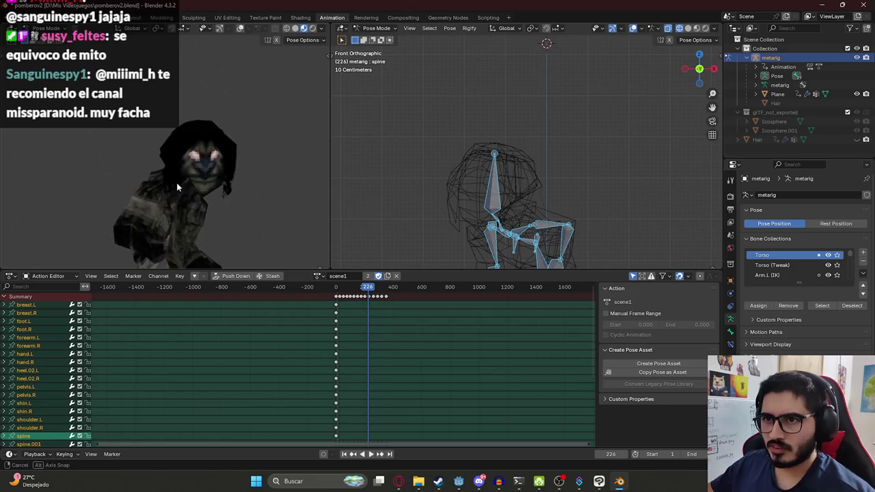
# Return to Object Mode, select the Plane mesh and enter Weight Paint mode
pyautogui.click(376, 28)
pyautogui.click(374, 37)
pyautogui.click(517, 179)
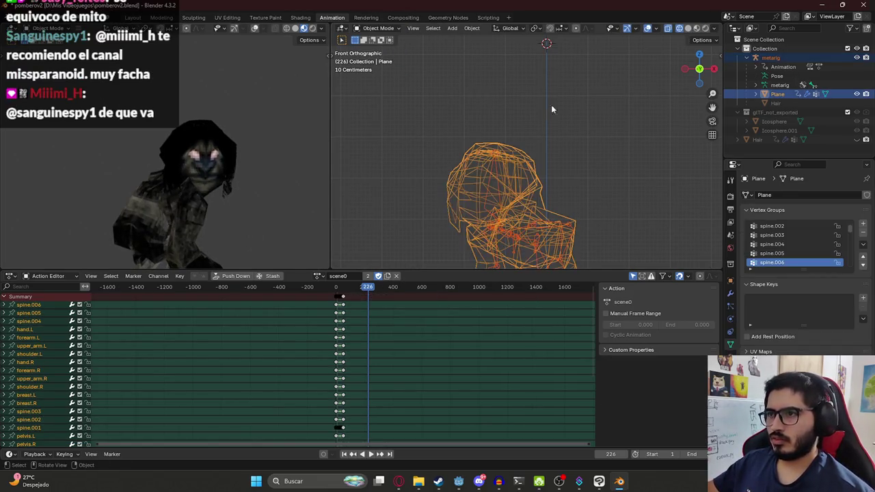
pyautogui.hotkey('ctrl', 'Tab')
# Start weight painting and select the spine bone's vertex group on the Plane mesh
pyautogui.click(416, 108)
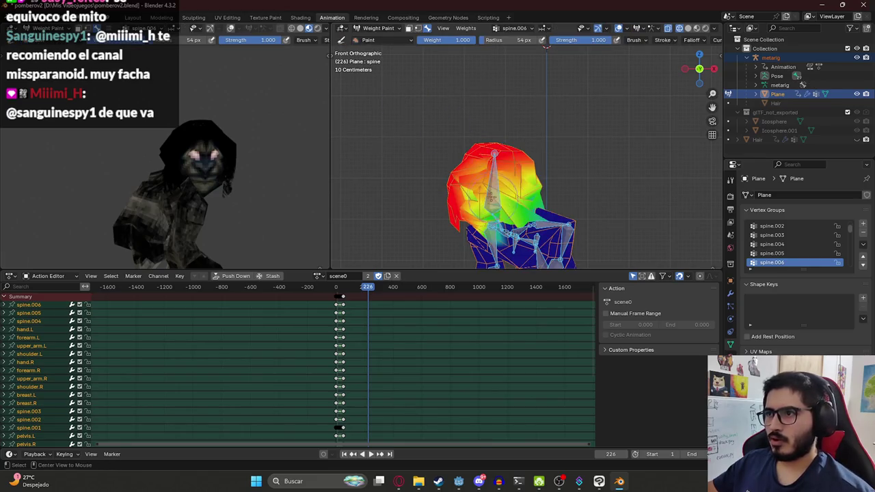
pyautogui.moveTo(205, 158)
pyautogui.mouseDown(button='middle')
pyautogui.moveTo(238, 132)
pyautogui.moveTo(179, 156)
pyautogui.moveTo(182, 141)
pyautogui.mouseUp(button='middle')
pyautogui.moveTo(632, 217); pyautogui.dragTo(560, 159, button='middle')
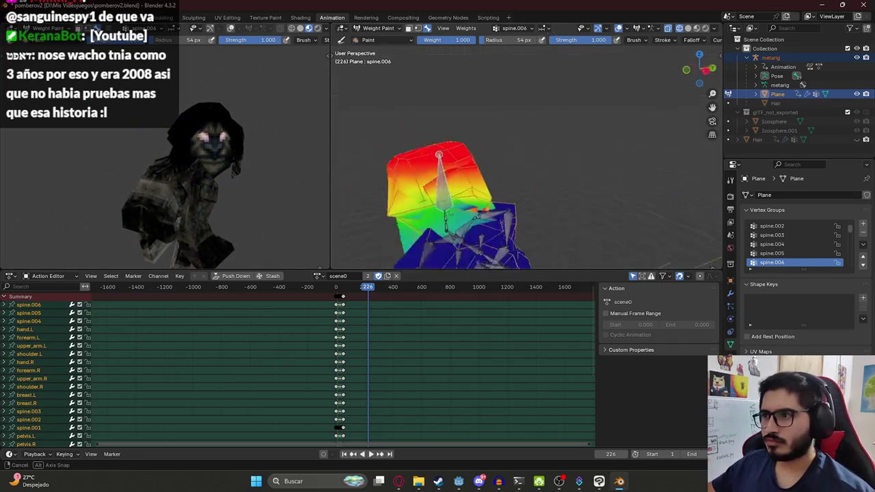
pyautogui.scroll(2, 478, 183)
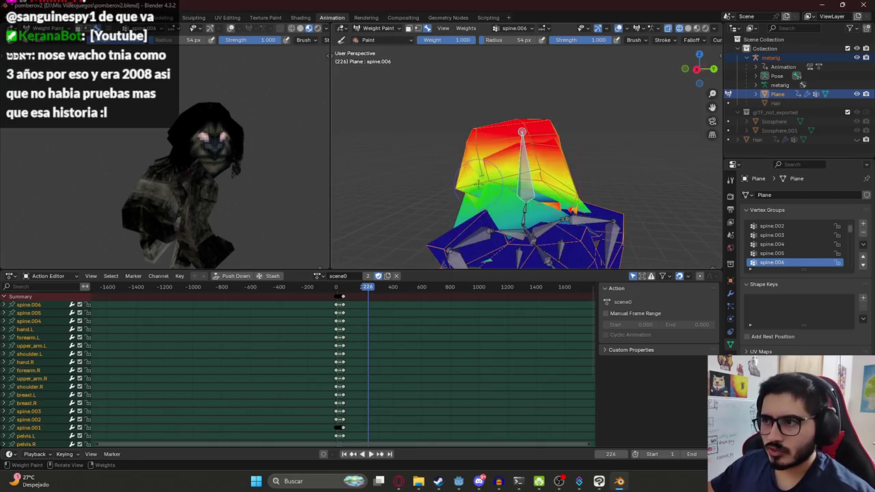
pyautogui.keyDown('ctrl'); pyautogui.click(450, 219); pyautogui.keyUp('ctrl')
# Reduce spine.006 weight along the hood's front edge and save the file
pyautogui.moveTo(452, 210); pyautogui.dragTo(492, 176, button='middle')
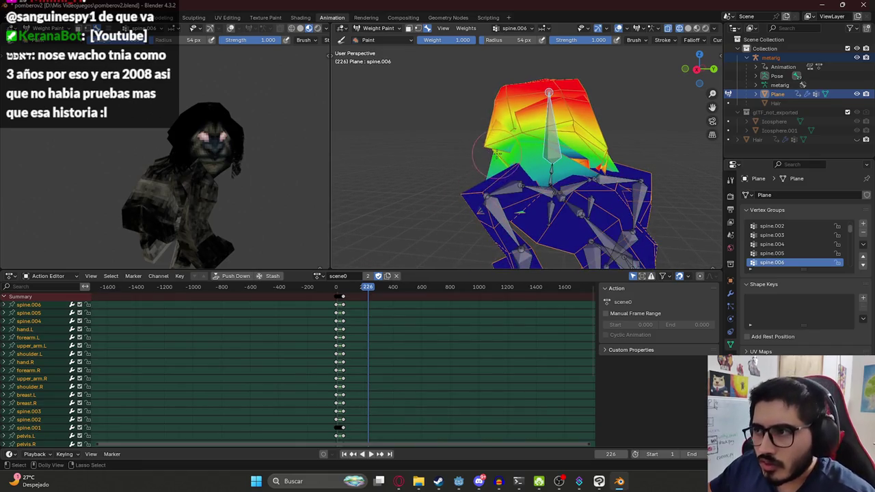
pyautogui.scroll(2, 494, 175)
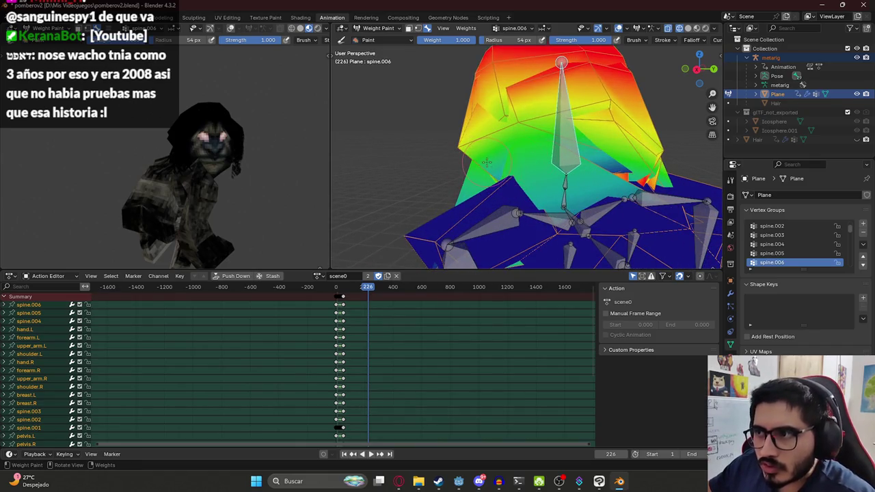
pyautogui.scroll(-2, 476, 165)
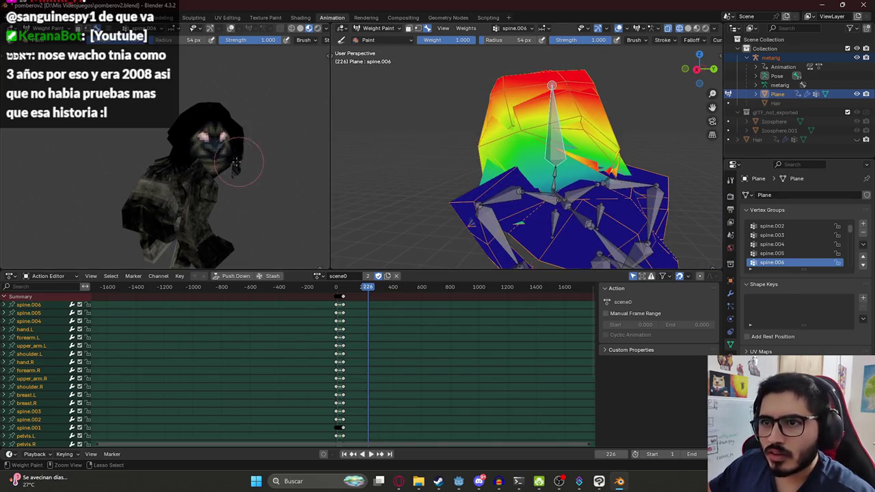
pyautogui.moveTo(524, 146); pyautogui.dragTo(674, 201, button='middle')
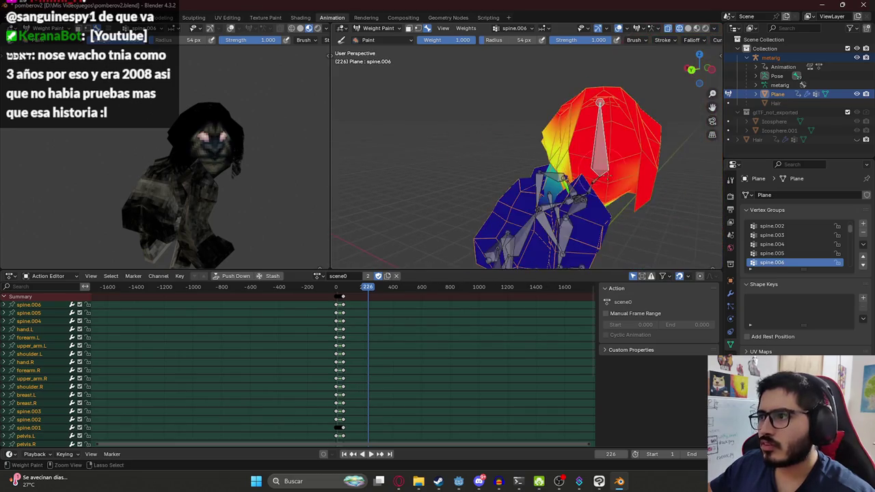
pyautogui.moveTo(518, 177); pyautogui.dragTo(567, 158, button='middle')
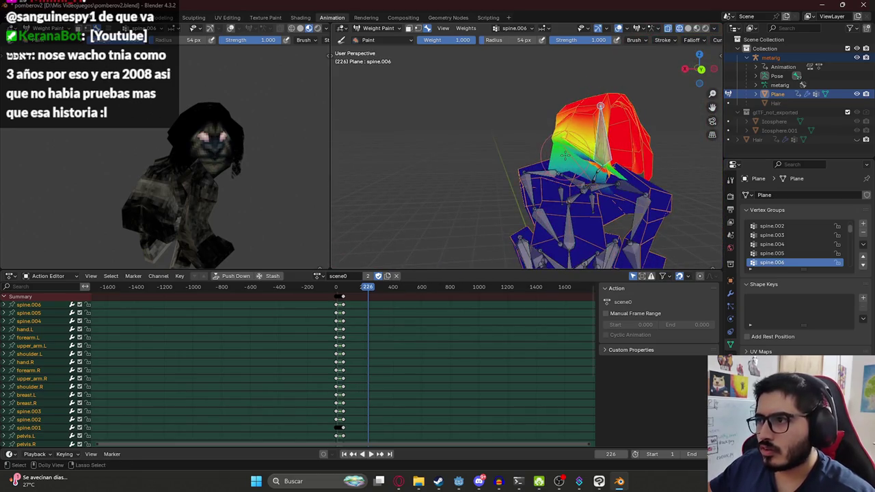
pyautogui.moveTo(582, 167)
pyautogui.mouseDown(button='middle')
pyautogui.moveTo(655, 160)
pyautogui.moveTo(548, 151)
pyautogui.mouseUp(button='middle')
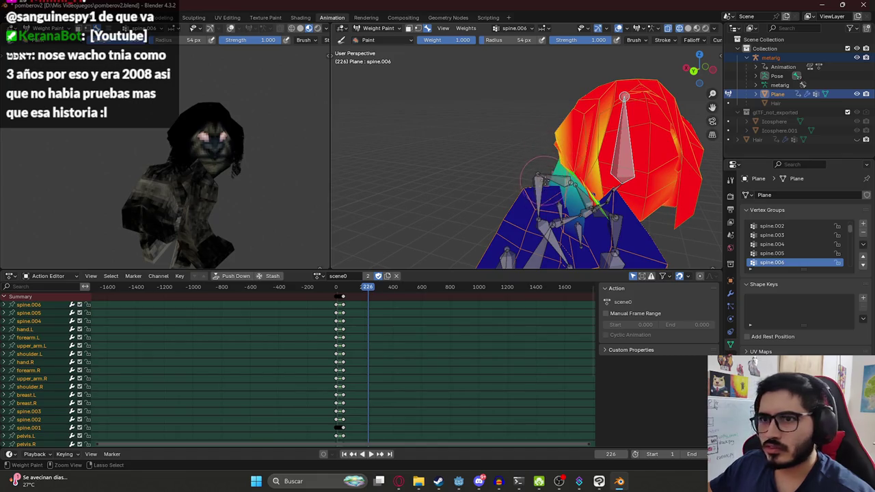
pyautogui.keyDown('ctrl'); pyautogui.moveTo(544, 177); pyautogui.dragTo(541, 171); pyautogui.keyUp('ctrl')
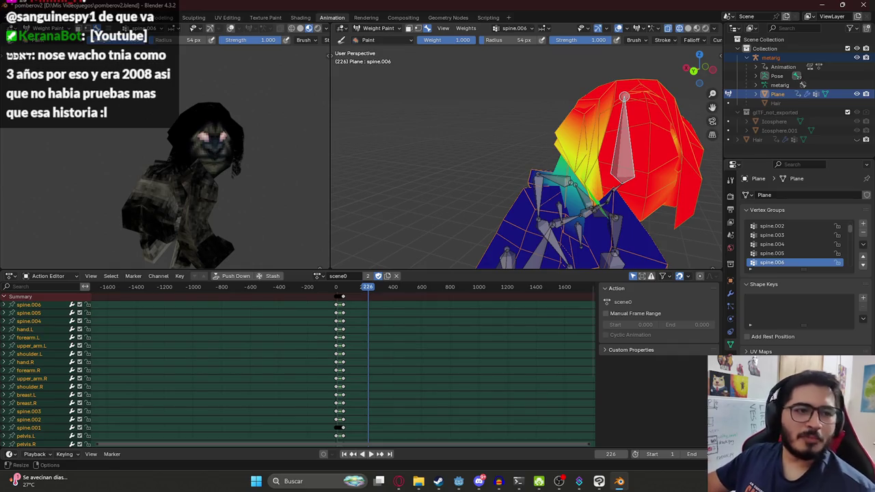
pyautogui.keyDown('ctrl'); pyautogui.click(540, 166); pyautogui.keyUp('ctrl')
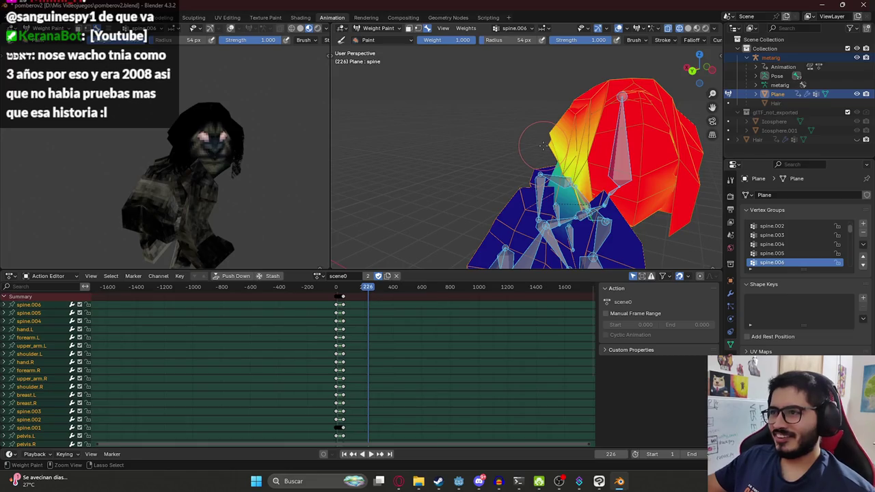
pyautogui.hotkey('ctrl', 'z')
pyautogui.hotkey('ctrl', 's')
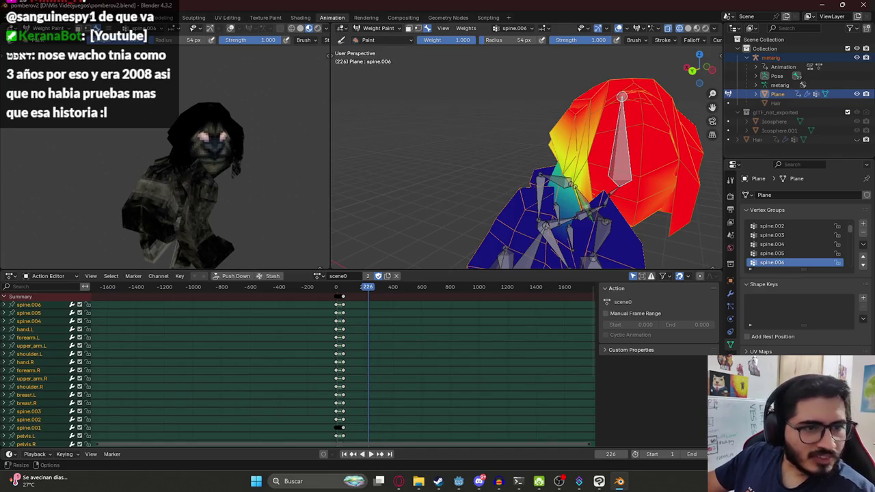
# Switch to the spine.004 group and paint its weight onto the hood's left side
pyautogui.moveTo(547, 154); pyautogui.dragTo(602, 146, button='middle')
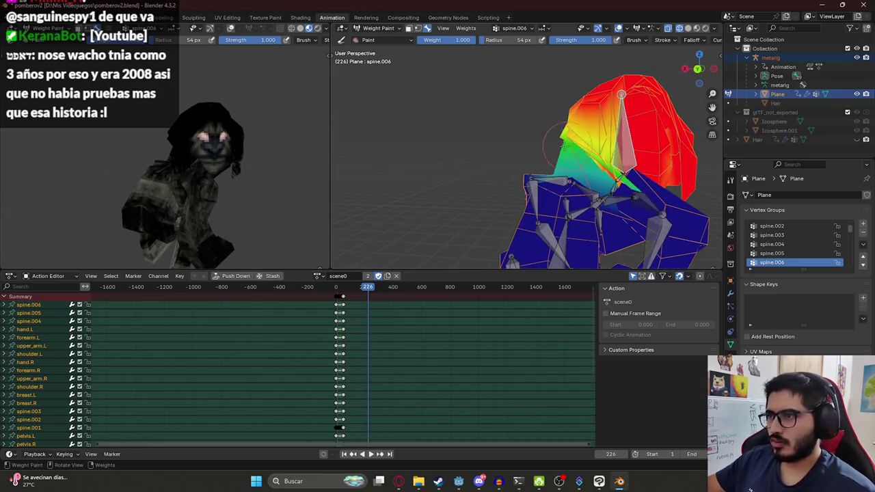
pyautogui.keyDown('ctrl'); pyautogui.click(613, 184); pyautogui.keyUp('ctrl')
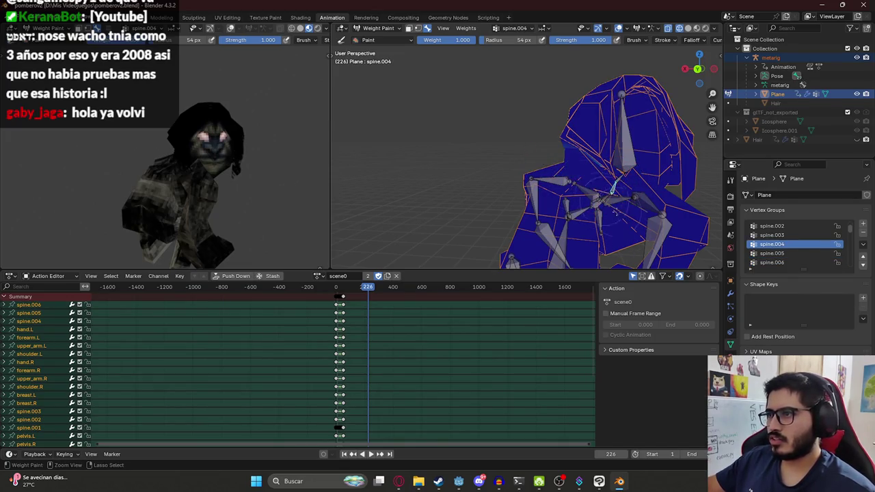
pyautogui.click(614, 187)
pyautogui.moveTo(589, 167); pyautogui.dragTo(571, 163)
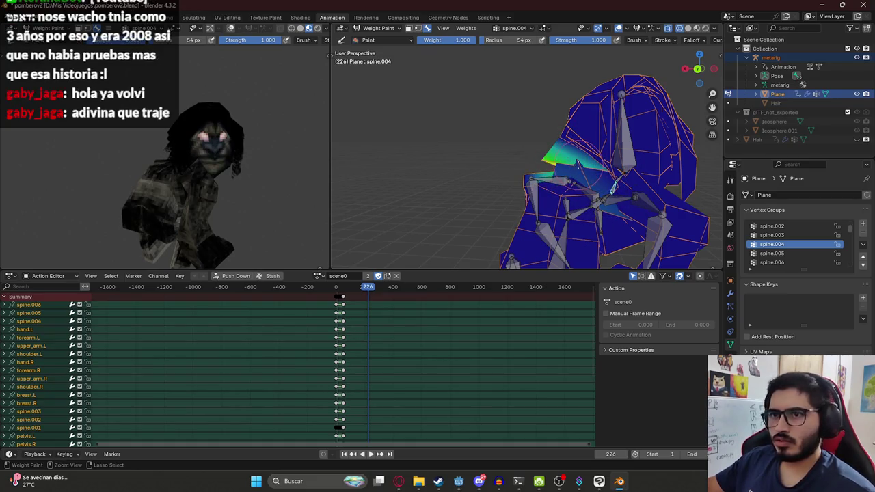
pyautogui.scroll(3, 547, 164)
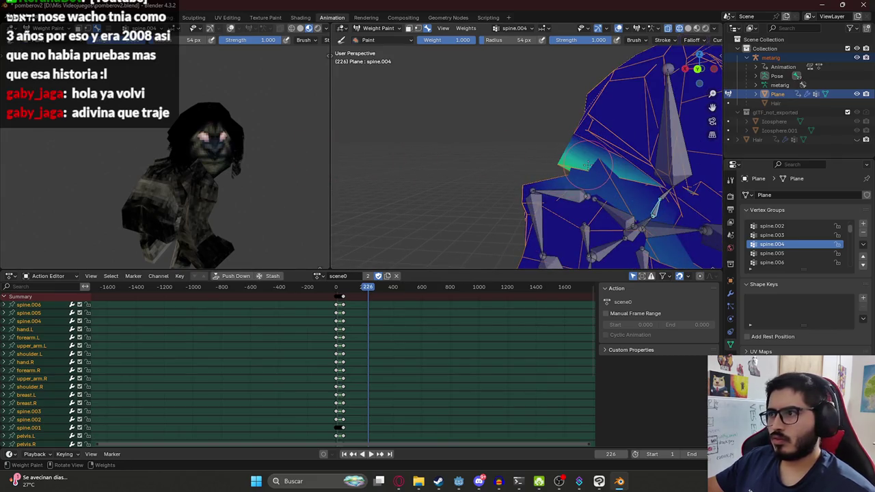
pyautogui.click(336, 294)
# Replay the animation from the start and scrub the timeline to check the deformation
pyautogui.press('space')
pyautogui.scroll(10, 288, 296)
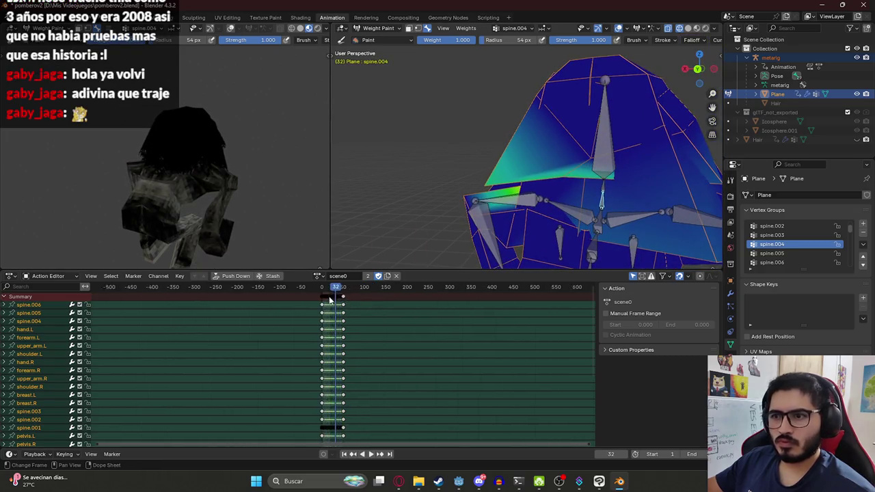
pyautogui.click(274, 298)
pyautogui.press('space')
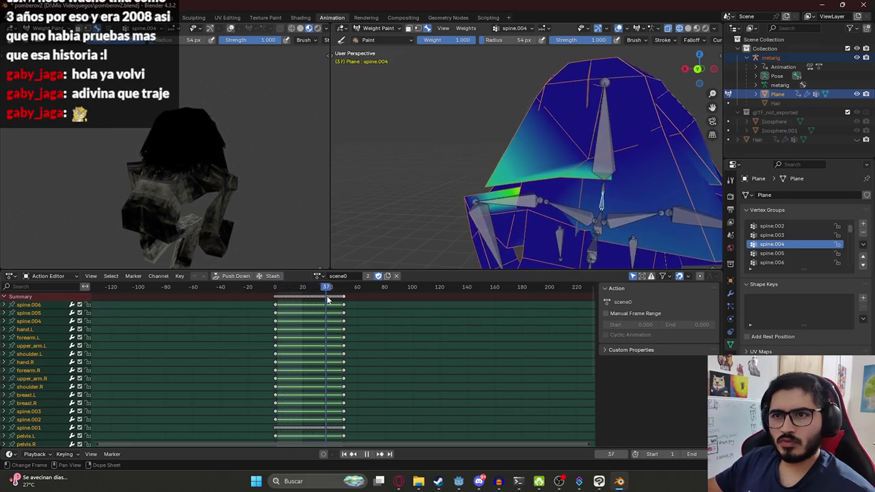
pyautogui.press('space')
pyautogui.scroll(-6, 329, 312)
pyautogui.scroll(-4, 335, 306)
pyautogui.scroll(-3, 340, 301)
pyautogui.moveTo(364, 286); pyautogui.dragTo(381, 293)
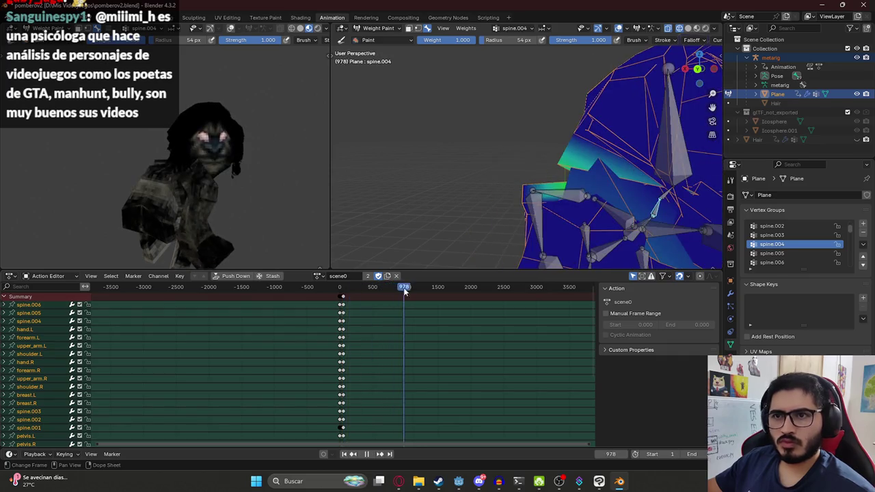
# Switch to the spine.005 group and fix its weight patch near the neck
pyautogui.moveTo(561, 171); pyautogui.dragTo(601, 165, button='middle')
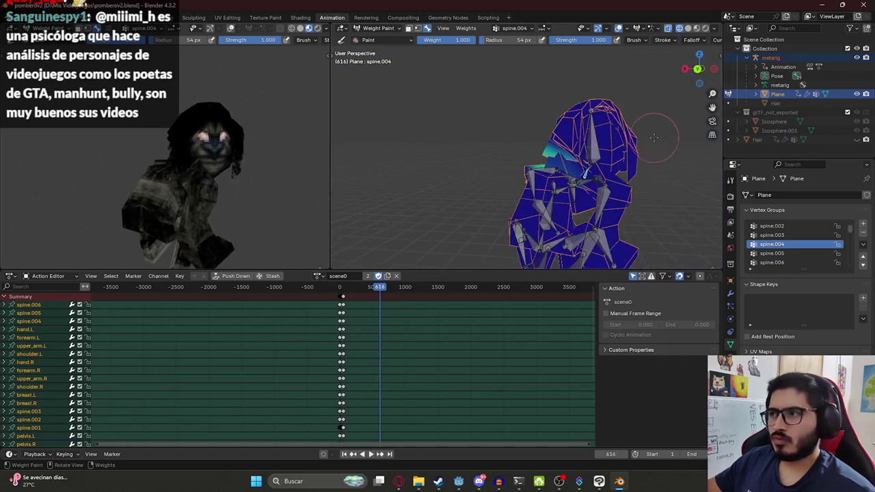
pyautogui.keyDown('ctrl'); pyautogui.click(598, 160); pyautogui.keyUp('ctrl')
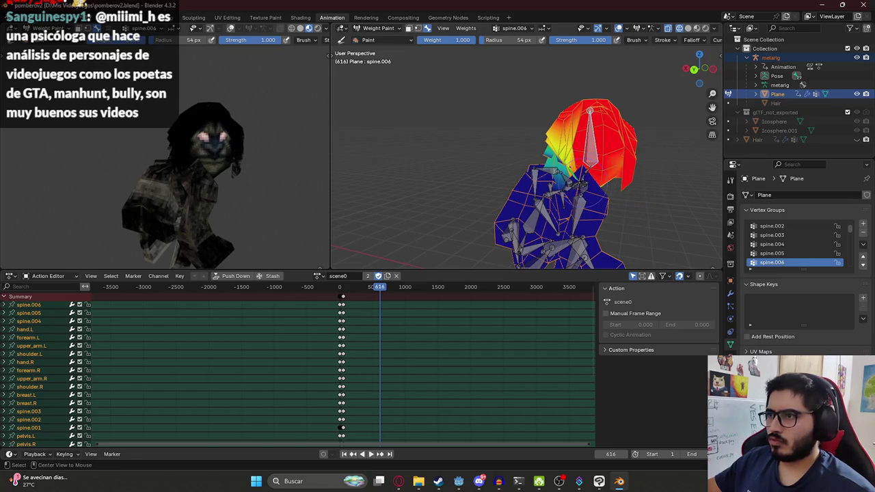
pyautogui.keyDown('ctrl'); pyautogui.click(619, 181); pyautogui.keyUp('ctrl')
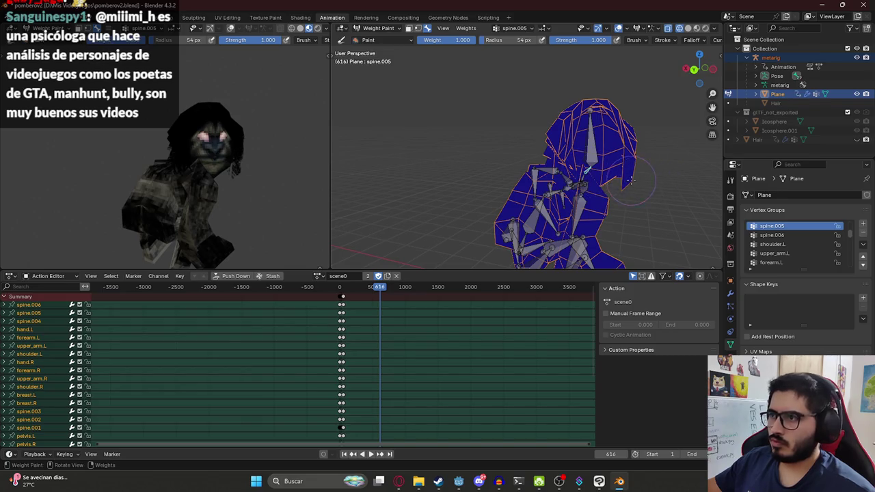
pyautogui.keyDown('ctrl'); pyautogui.moveTo(624, 184); pyautogui.dragTo(625, 192); pyautogui.keyUp('ctrl')
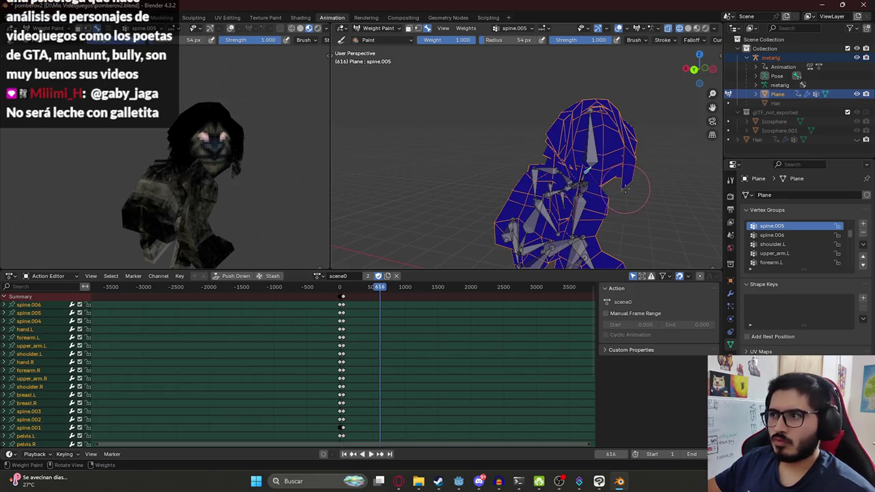
pyautogui.click(624, 191)
# Paint spine.005 weight on the hood's upper back, replaying the animation to check it
pyautogui.click(342, 288)
pyautogui.press('space')
pyautogui.moveTo(343, 291); pyautogui.dragTo(388, 288)
pyautogui.moveTo(630, 124); pyautogui.dragTo(636, 134)
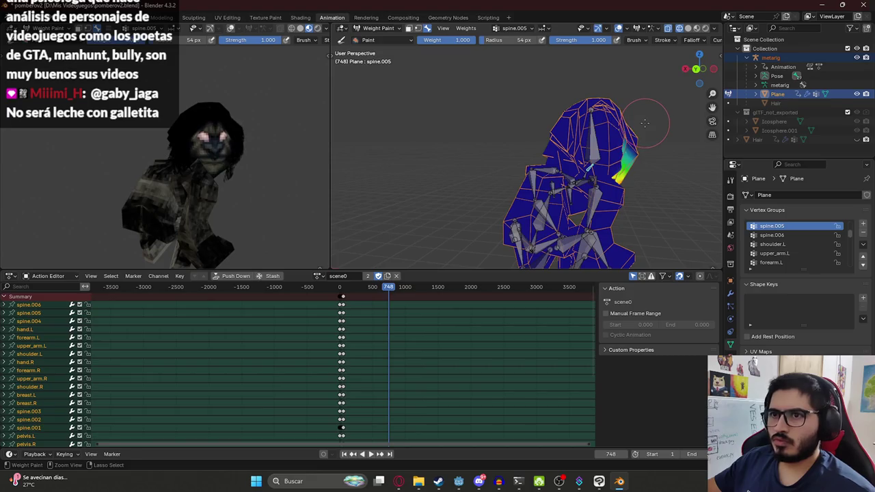
pyautogui.click(342, 288)
pyautogui.press('space')
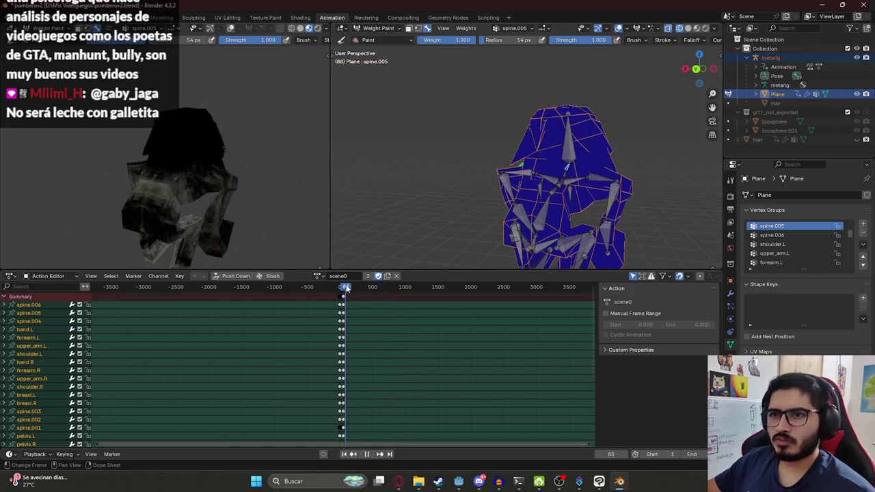
pyautogui.moveTo(338, 288); pyautogui.dragTo(355, 288)
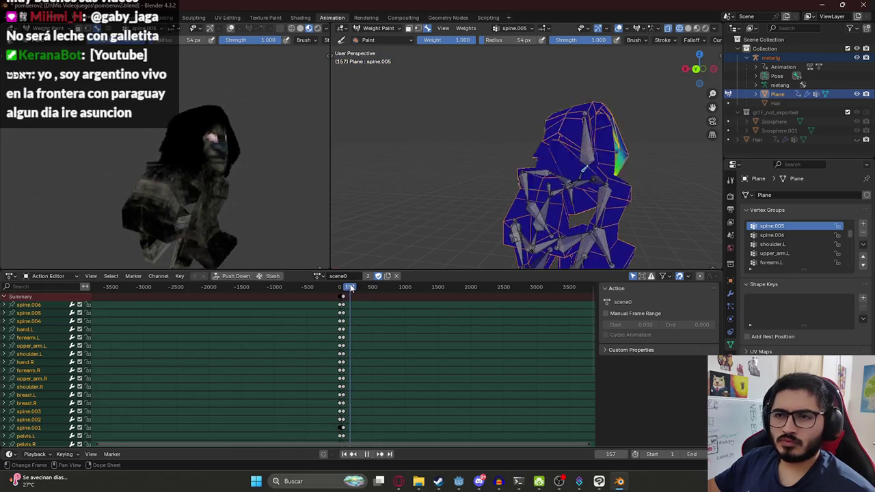
pyautogui.press('space')
# Select the spine.006 group and save the blend file
pyautogui.keyDown('ctrl'); pyautogui.click(592, 147); pyautogui.keyUp('ctrl')
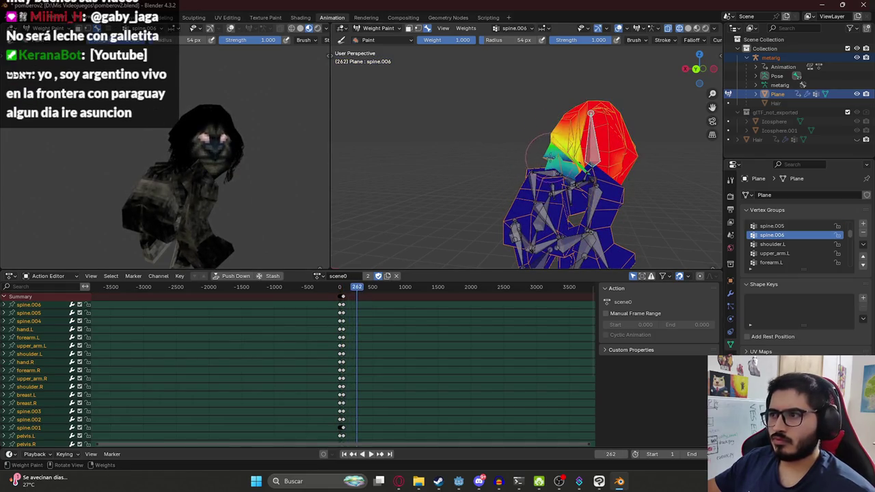
pyautogui.moveTo(286, 145); pyautogui.dragTo(201, 190, button='middle')
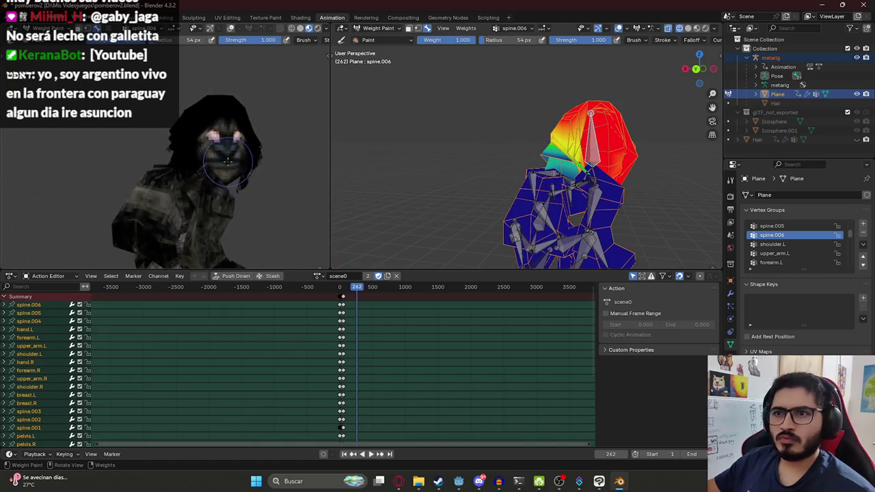
pyautogui.scroll(2, 202, 190)
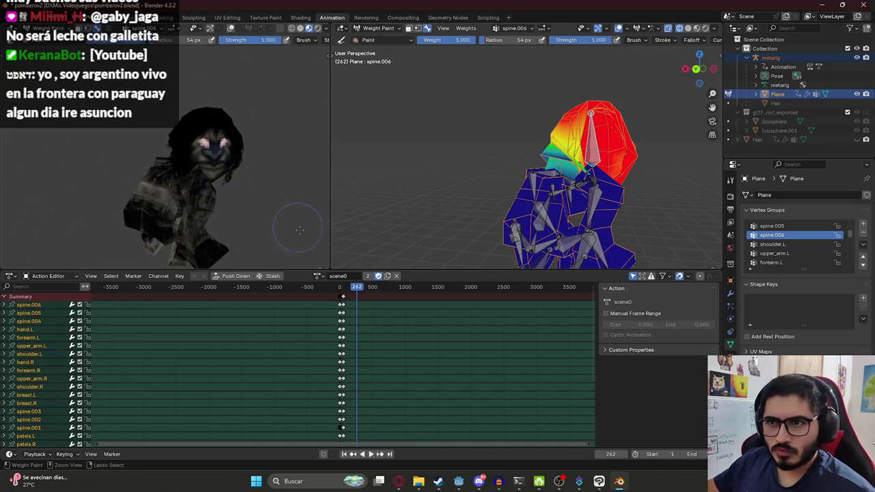
pyautogui.hotkey('ctrl', 's')
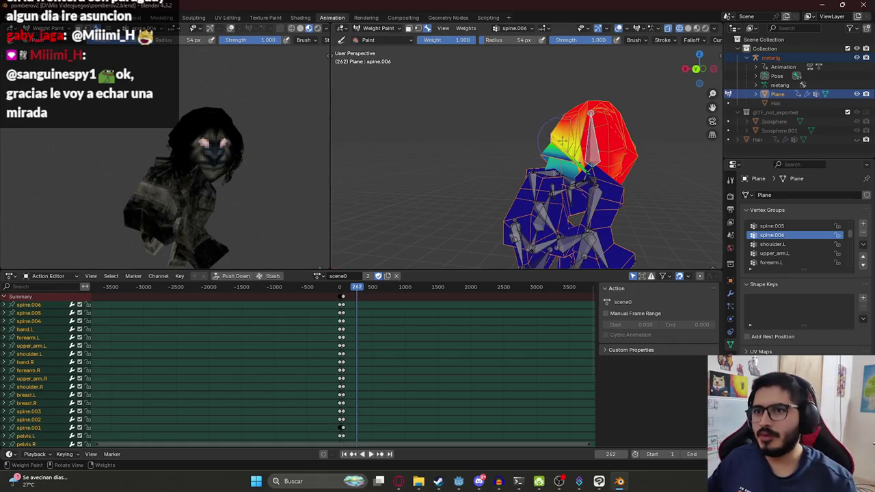
# Lighten the head bone's weight along the hood edge and near the shoulder
pyautogui.moveTo(512, 121); pyautogui.dragTo(578, 164, button='middle')
pyautogui.moveTo(546, 155); pyautogui.dragTo(547, 160)
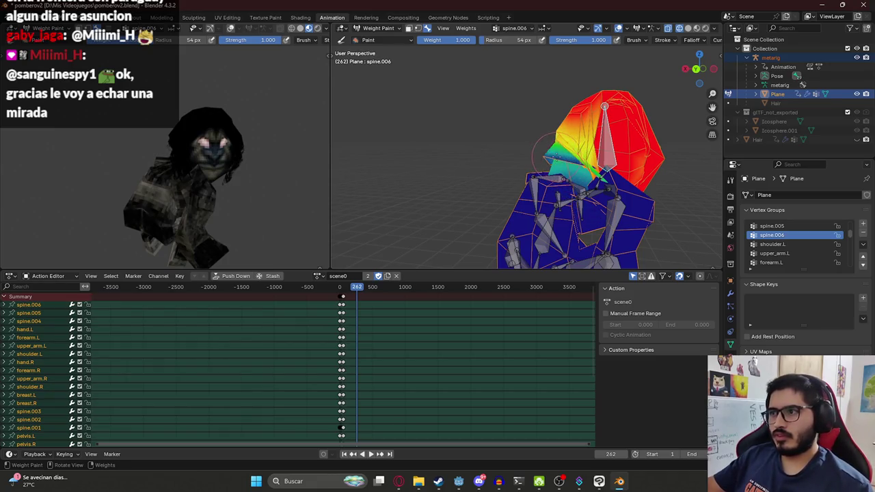
pyautogui.moveTo(556, 161)
pyautogui.mouseDown(button='middle')
pyautogui.moveTo(577, 163)
pyautogui.moveTo(570, 141)
pyautogui.mouseUp(button='middle')
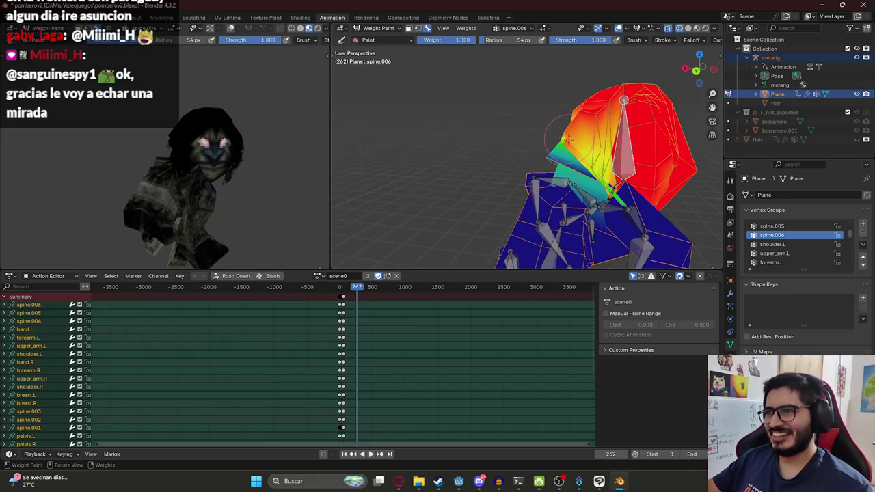
pyautogui.moveTo(575, 133); pyautogui.dragTo(571, 145)
pyautogui.moveTo(229, 180)
pyautogui.mouseDown(button='middle')
pyautogui.moveTo(124, 166)
pyautogui.moveTo(241, 167)
pyautogui.moveTo(190, 160)
pyautogui.mouseUp(button='middle')
pyautogui.scroll(3, 194, 163)
pyautogui.scroll(3, 198, 166)
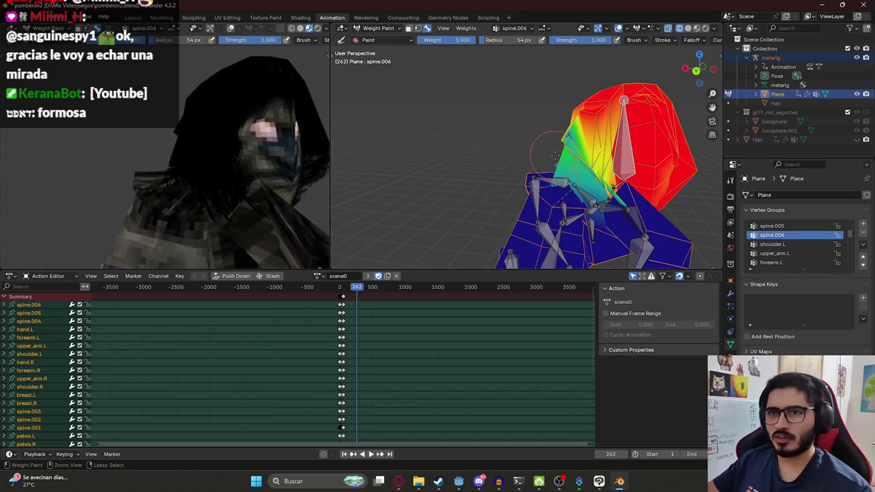
pyautogui.moveTo(510, 177); pyautogui.dragTo(435, 165, button='middle')
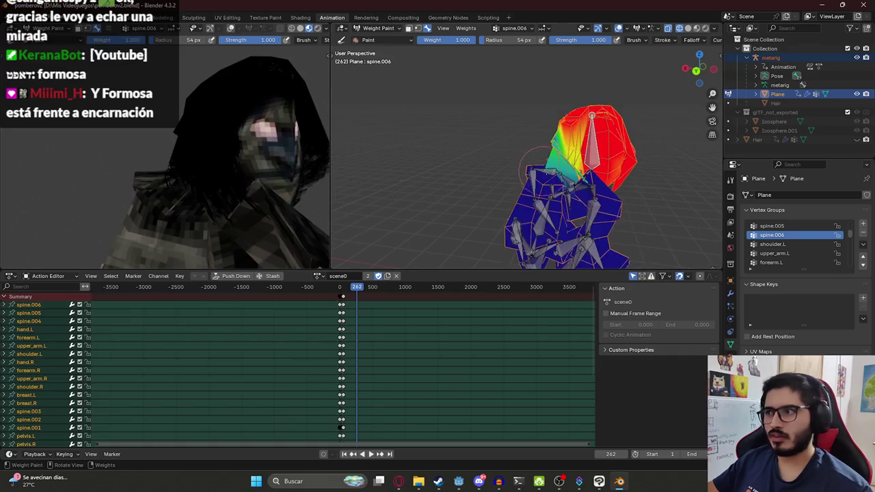
pyautogui.moveTo(236, 180); pyautogui.dragTo(137, 185, button='middle')
pyautogui.scroll(-3, 205, 177)
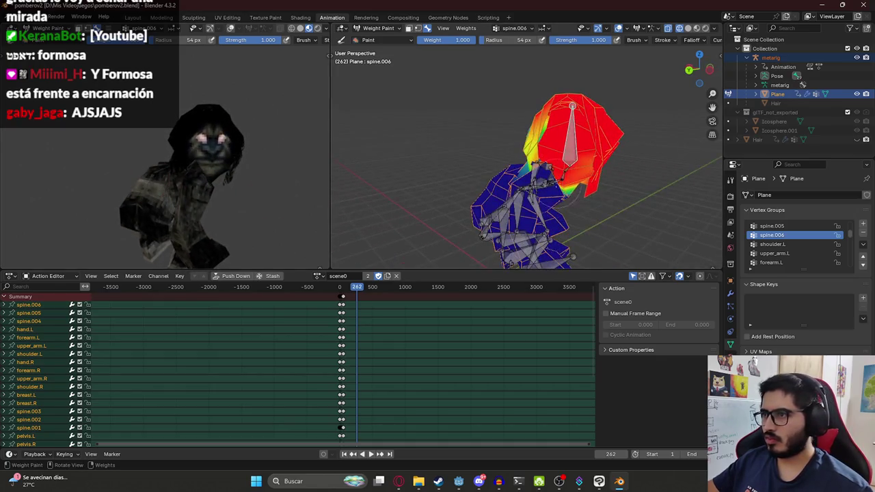
# Paint more spine.005 influence near the head
pyautogui.keyDown('ctrl'); pyautogui.click(578, 164); pyautogui.keyUp('ctrl')
pyautogui.moveTo(578, 164)
pyautogui.mouseDown(button='middle')
pyautogui.moveTo(569, 170)
pyautogui.moveTo(609, 182)
pyautogui.mouseUp(button='middle')
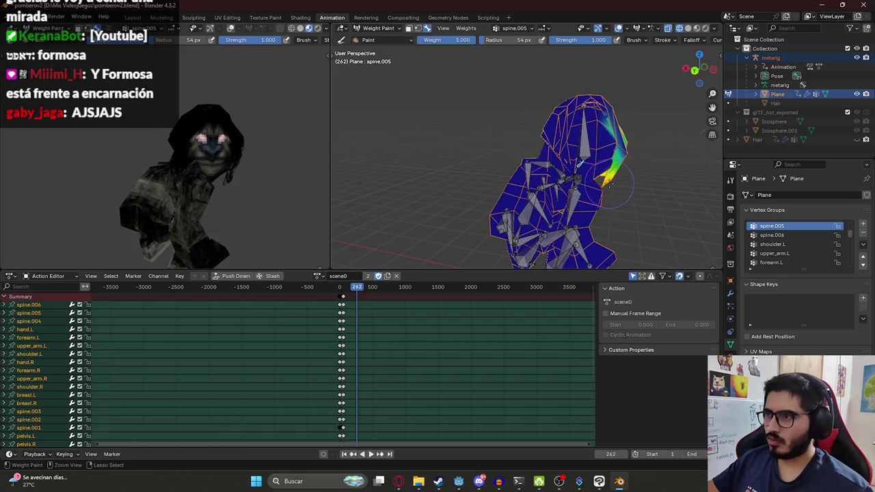
pyautogui.moveTo(608, 178); pyautogui.dragTo(616, 179)
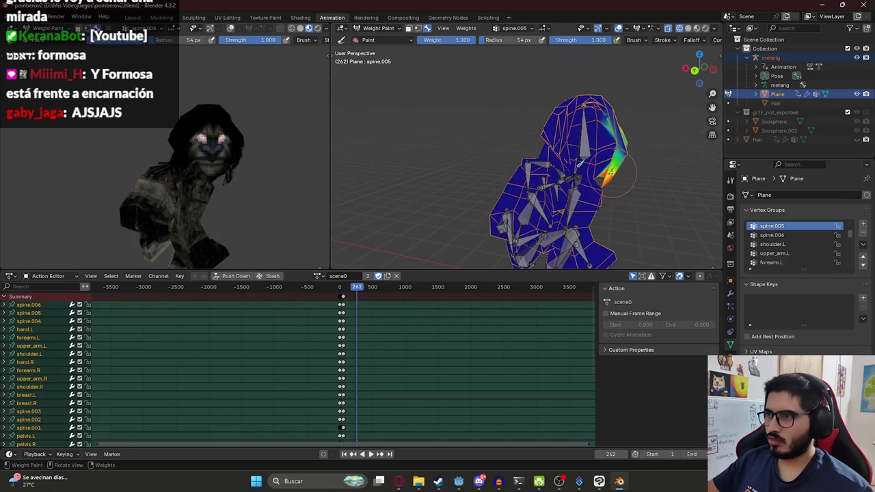
# Paint a light spine.001 stroke at about 0.19 strength on the mesh flap, then save pomberov2.blend
pyautogui.keyDown('ctrl'); pyautogui.click(578, 176); pyautogui.keyUp('ctrl')
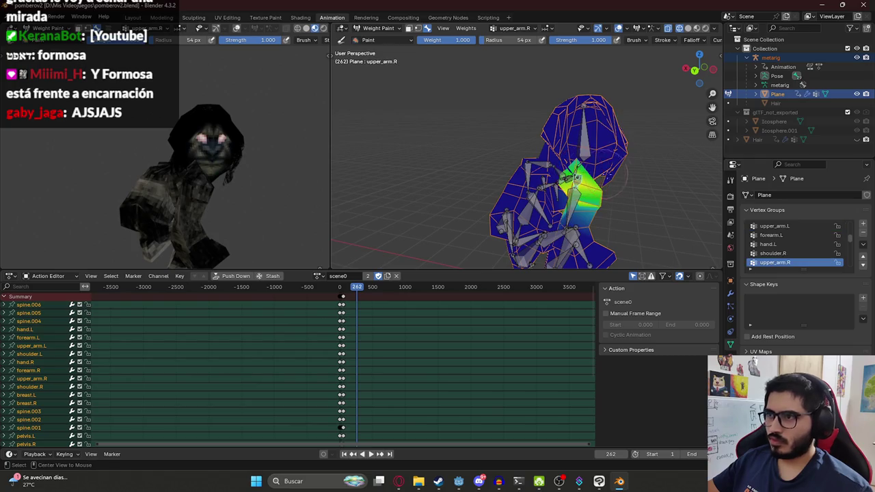
pyautogui.keyDown('ctrl'); pyautogui.click(577, 174); pyautogui.keyUp('ctrl')
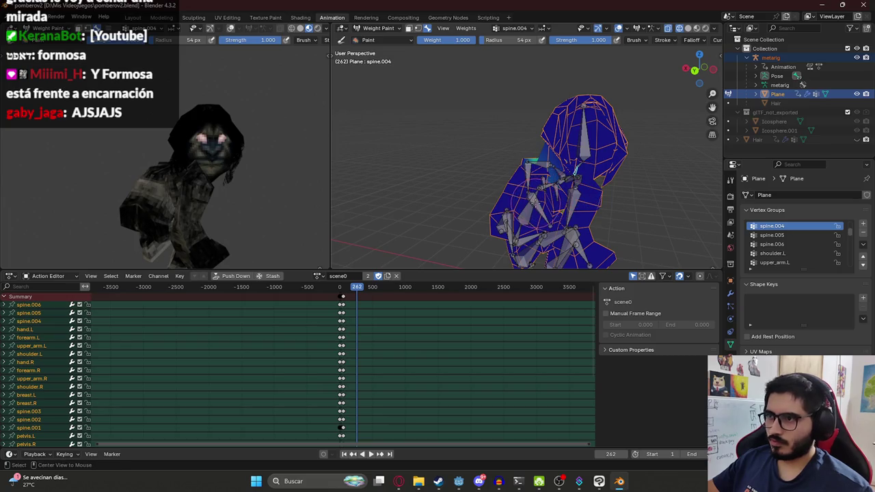
pyautogui.keyDown('ctrl'); pyautogui.click(580, 172); pyautogui.keyUp('ctrl')
pyautogui.moveTo(619, 181); pyautogui.dragTo(615, 202, button='middle')
pyautogui.moveTo(588, 41); pyautogui.dragTo(542, 41)
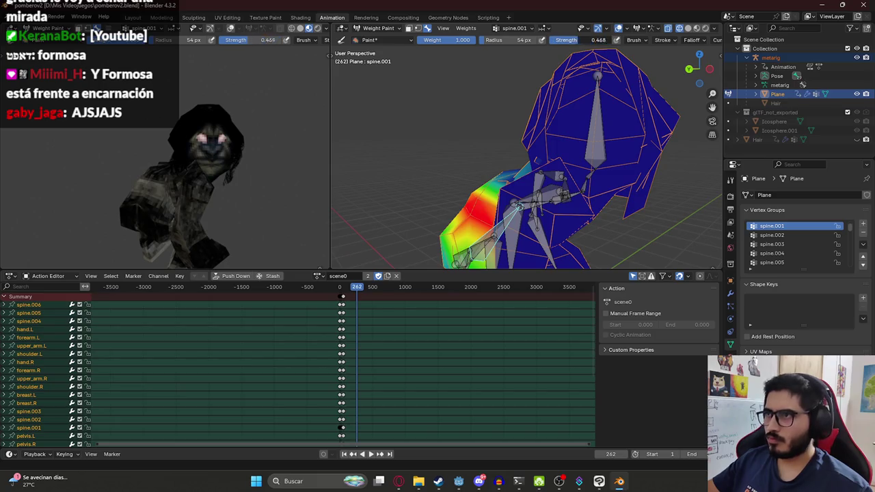
pyautogui.moveTo(624, 222); pyautogui.dragTo(631, 213)
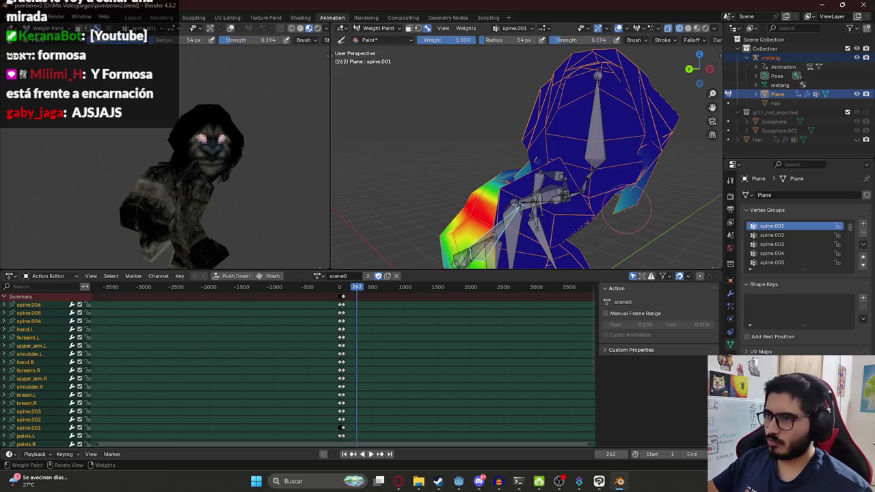
pyautogui.moveTo(260, 149); pyautogui.dragTo(173, 149, button='middle')
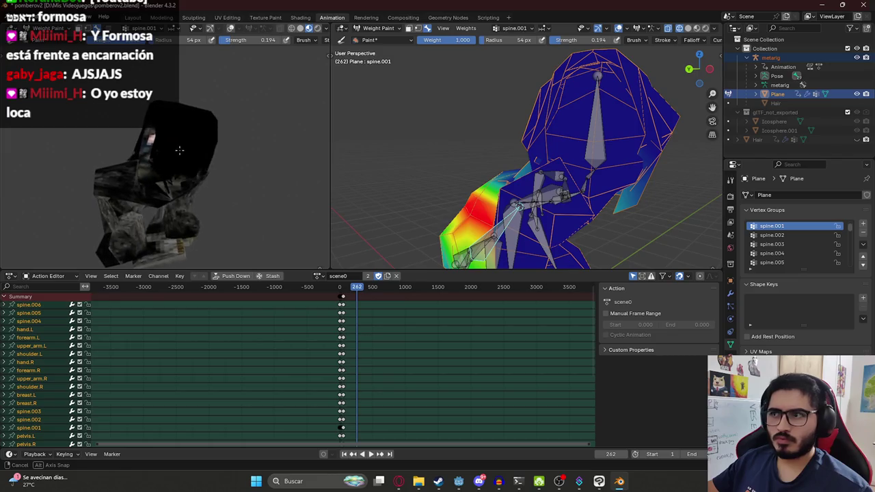
pyautogui.moveTo(568, 192)
pyautogui.mouseDown(button='middle')
pyautogui.moveTo(547, 205)
pyautogui.moveTo(567, 185)
pyautogui.mouseUp(button='middle')
pyautogui.moveTo(205, 178); pyautogui.dragTo(245, 176, button='middle')
pyautogui.hotkey('ctrl', 's')
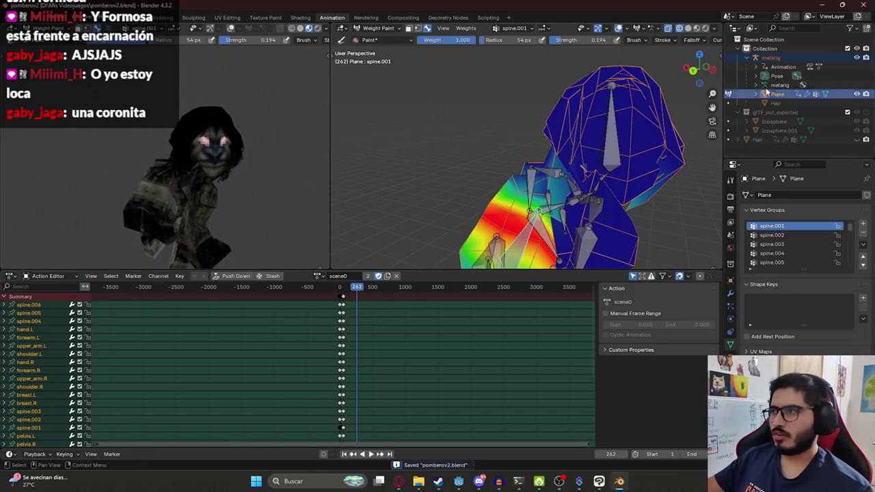
# Return to Object Mode, select the metarig, and try its jumpscare and getup actions
pyautogui.click(374, 29)
pyautogui.click(380, 38)
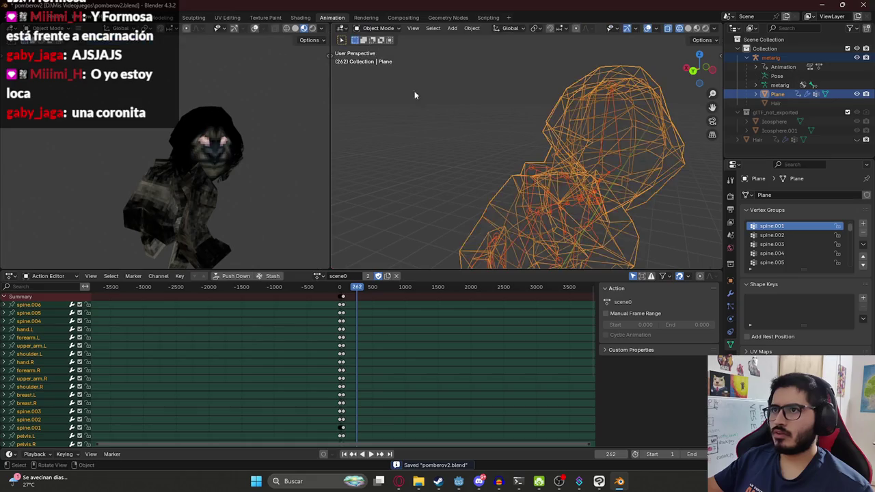
pyautogui.click(771, 57)
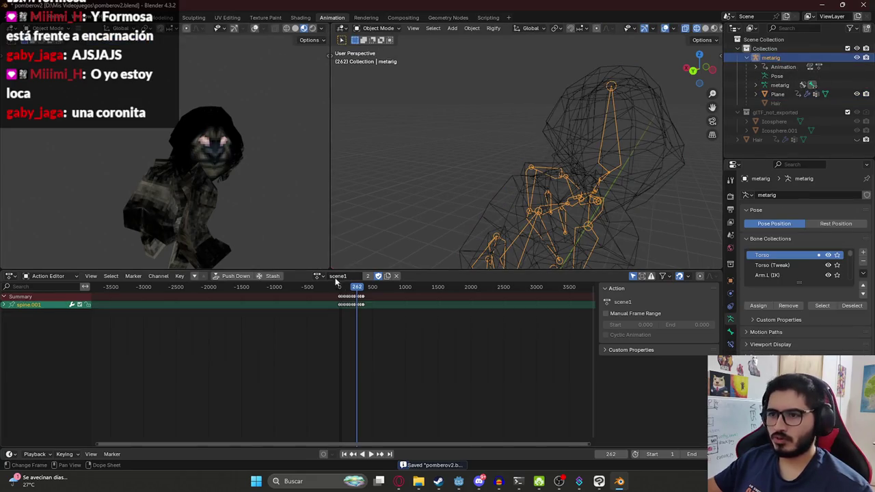
pyautogui.click(319, 275)
pyautogui.click(342, 317)
pyautogui.moveTo(250, 206); pyautogui.dragTo(171, 152, button='middle')
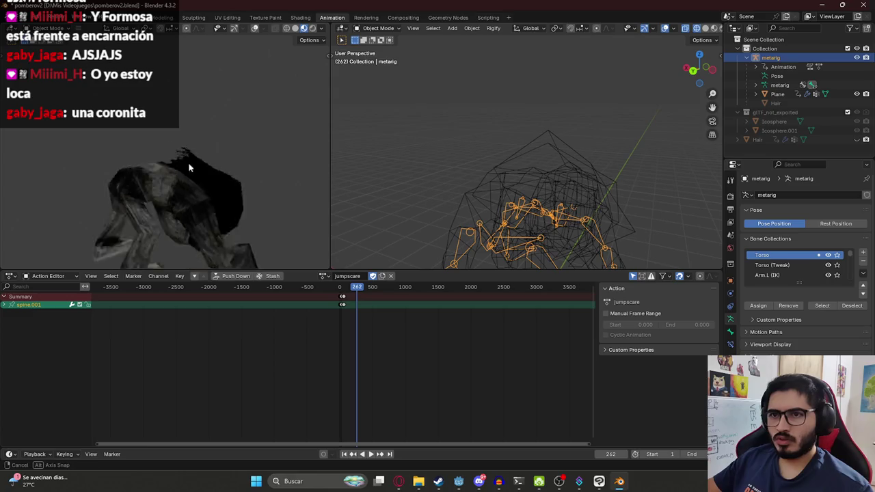
pyautogui.click(320, 275)
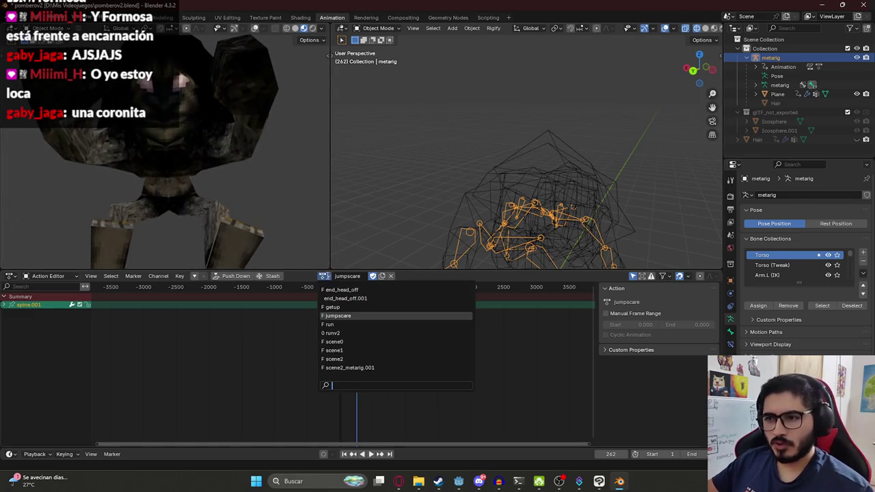
pyautogui.click(342, 307)
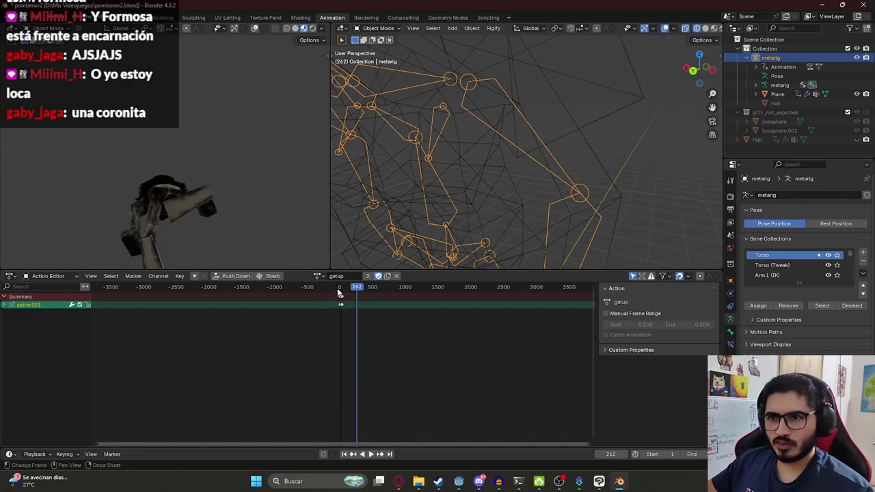
# Rewind to the first frame and scrub through the getup animation
pyautogui.hotkey('shift', 'Left')
pyautogui.moveTo(176, 210)
pyautogui.mouseDown(button='middle')
pyautogui.moveTo(161, 182)
pyautogui.moveTo(198, 205)
pyautogui.mouseUp(button='middle')
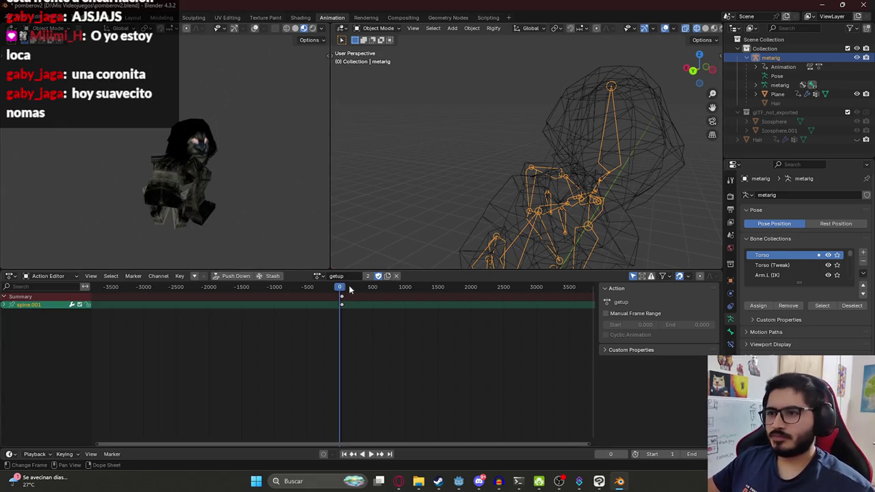
pyautogui.moveTo(342, 294); pyautogui.dragTo(340, 295)
pyautogui.scroll(2, 340, 299)
pyautogui.scroll(4, 339, 299)
pyautogui.scroll(3, 335, 295)
# Play the getup animation, scrub it from frame 0 to frame 45, and save the file
pyautogui.press('space')
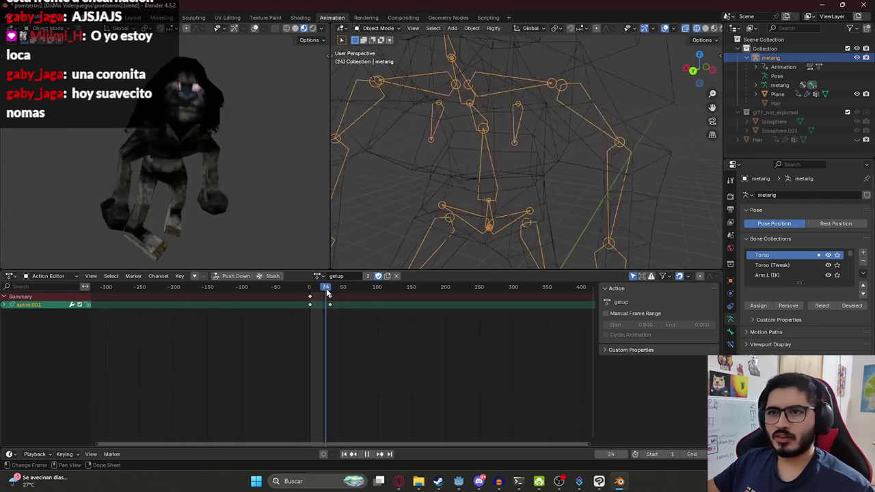
pyautogui.press('space')
pyautogui.moveTo(236, 174); pyautogui.dragTo(220, 162, button='middle')
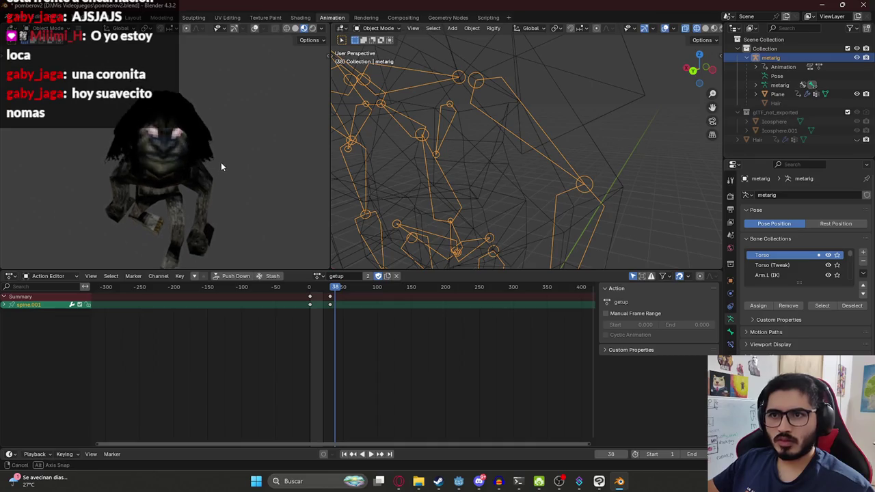
pyautogui.moveTo(280, 226); pyautogui.dragTo(181, 168, button='middle')
pyautogui.press('space')
pyautogui.moveTo(309, 290); pyautogui.dragTo(309, 289)
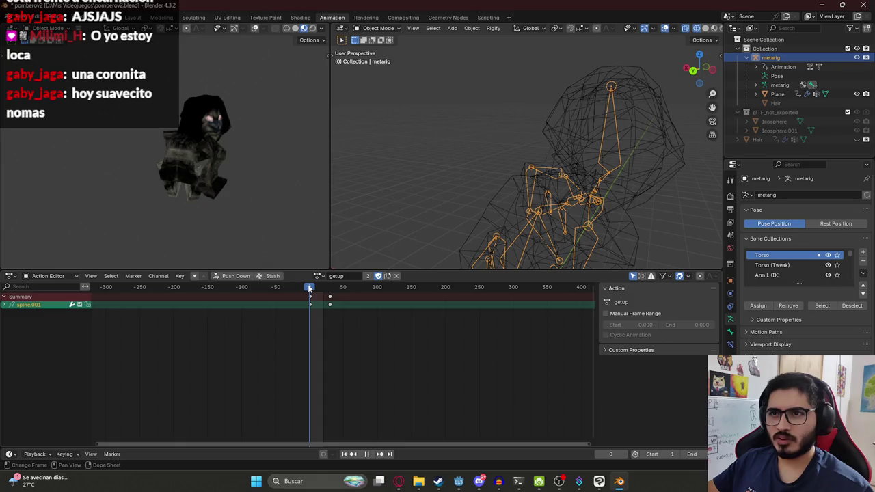
pyautogui.click(314, 290)
pyautogui.moveTo(316, 293)
pyautogui.mouseDown()
pyautogui.moveTo(351, 303)
pyautogui.moveTo(309, 298)
pyautogui.mouseUp()
pyautogui.hotkey('ctrl', 's')
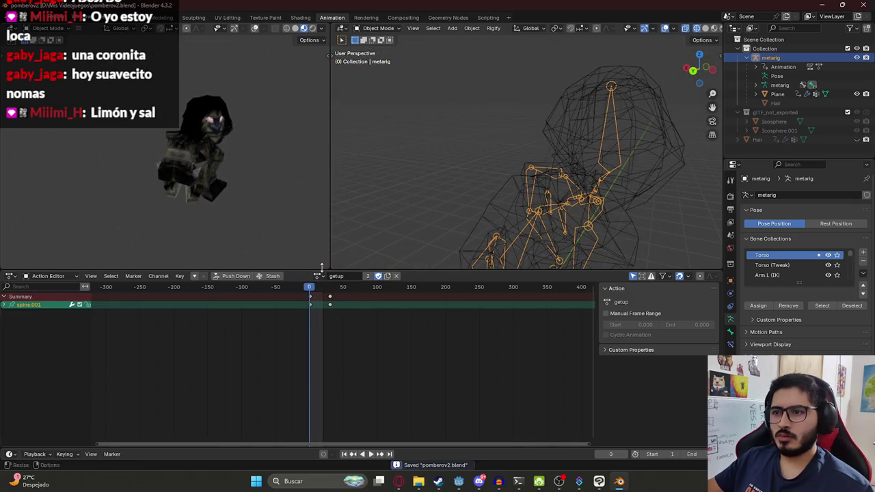
# Preview the end_head_off, getup and jumpscare actions on the rig
pyautogui.click(319, 275)
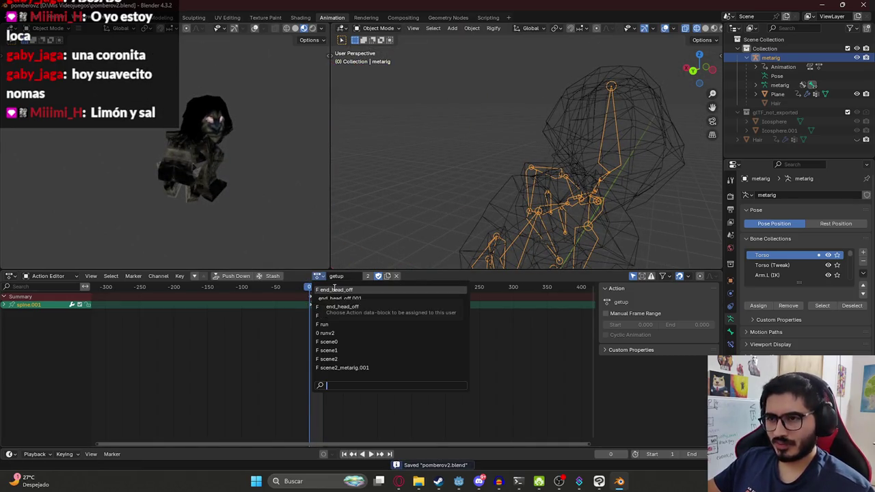
pyautogui.click(318, 290)
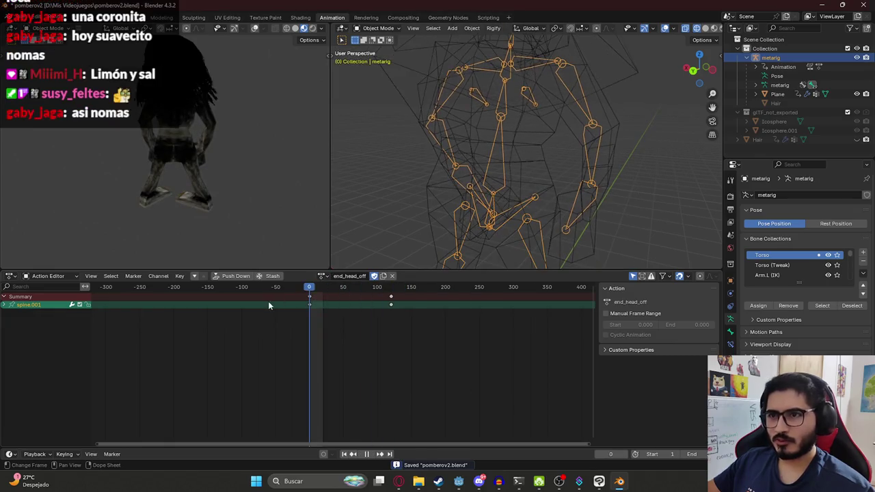
pyautogui.click(321, 276)
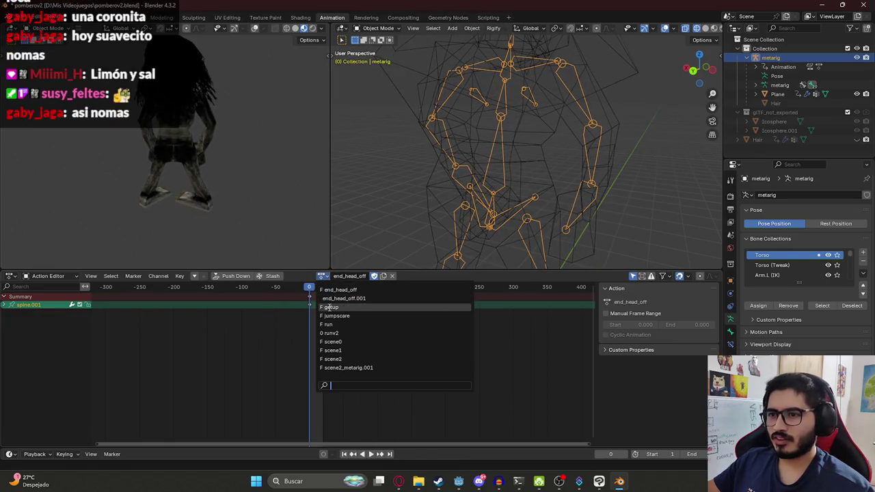
pyautogui.click(329, 308)
pyautogui.press('space')
pyautogui.moveTo(329, 292); pyautogui.dragTo(310, 292)
pyautogui.click(317, 277)
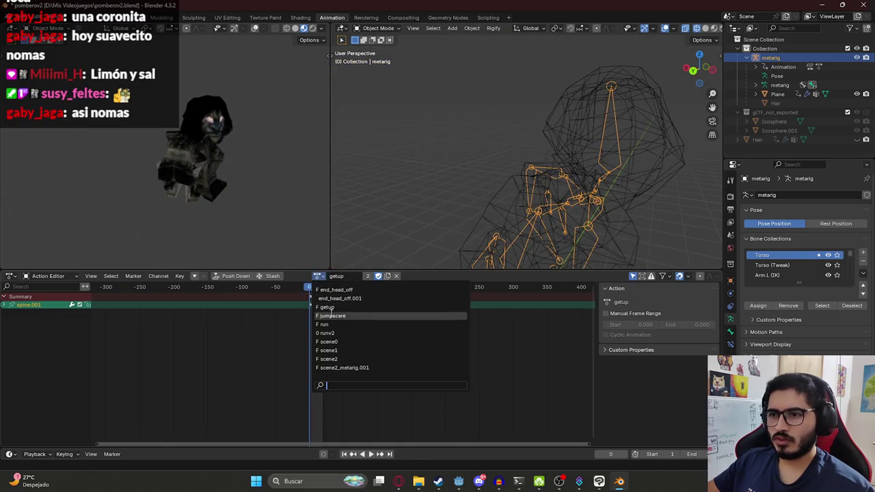
pyautogui.click(328, 313)
pyautogui.press('space')
pyautogui.press('space')
# Switch the rig to run, then to runv2, save, and play runv2
pyautogui.click(316, 276)
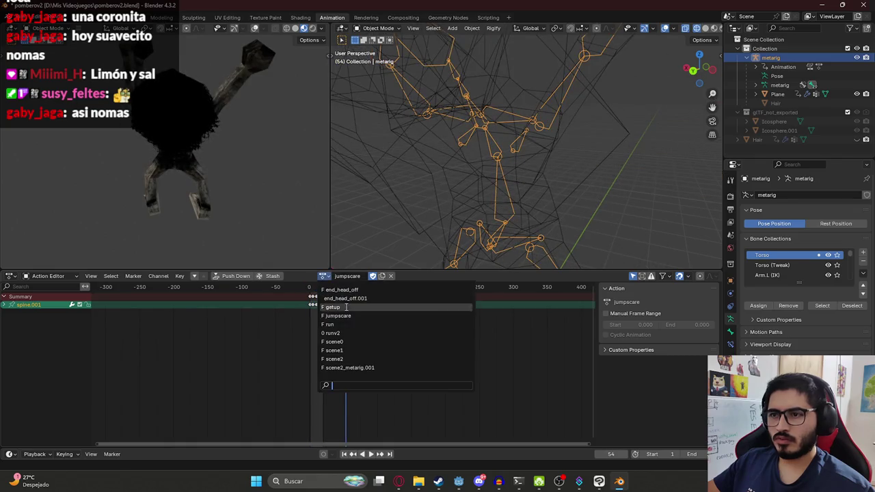
pyautogui.click(328, 324)
pyautogui.click(316, 277)
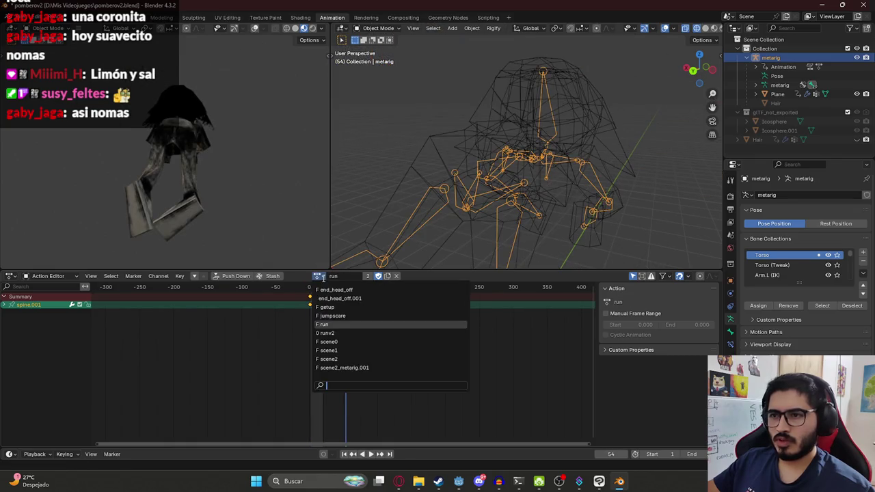
pyautogui.click(341, 331)
pyautogui.hotkey('ctrl', 's')
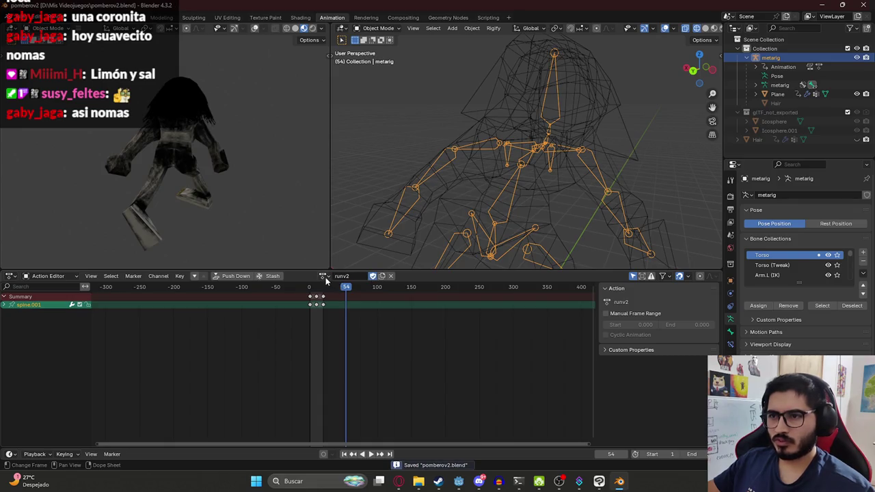
pyautogui.click(324, 277)
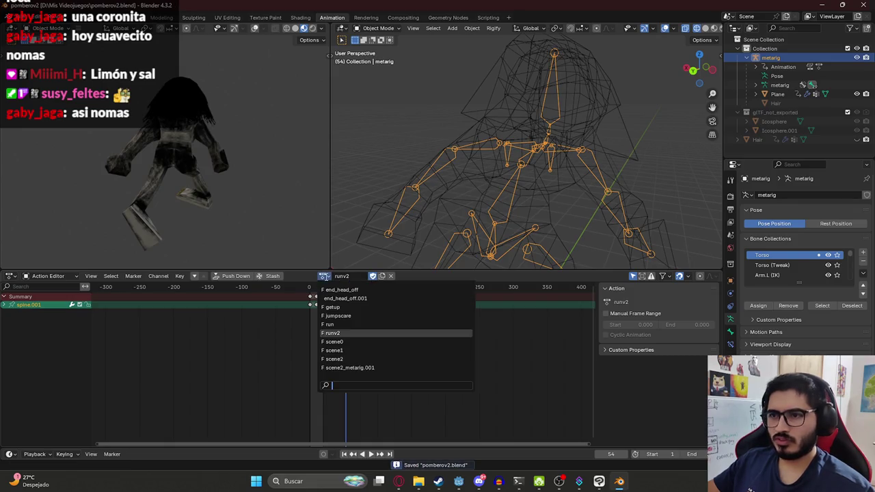
pyautogui.click(312, 292)
pyautogui.press('space')
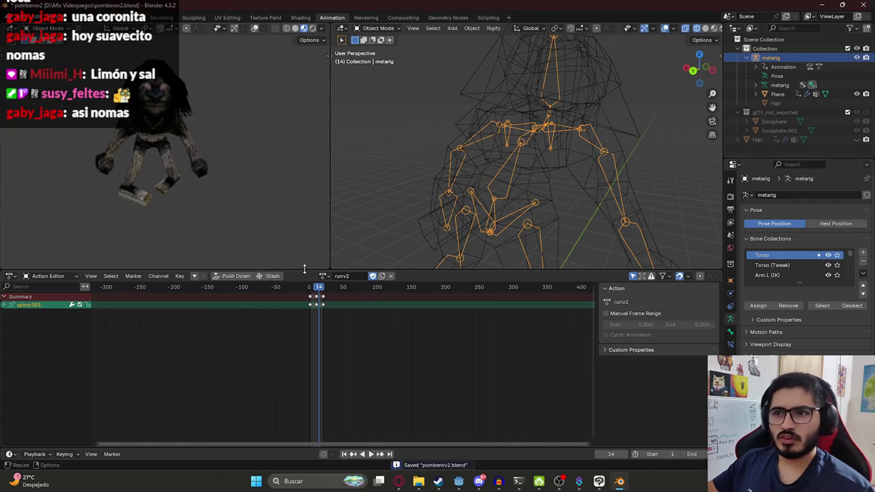
# Check the scene2 action at frame 108 and the scene0 action at frame 50
pyautogui.click(324, 276)
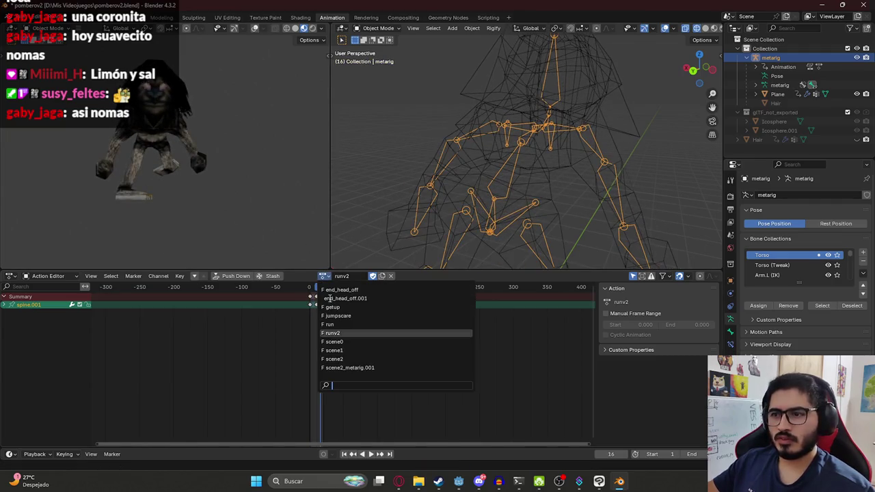
pyautogui.click(343, 359)
pyautogui.moveTo(315, 288); pyautogui.dragTo(383, 288)
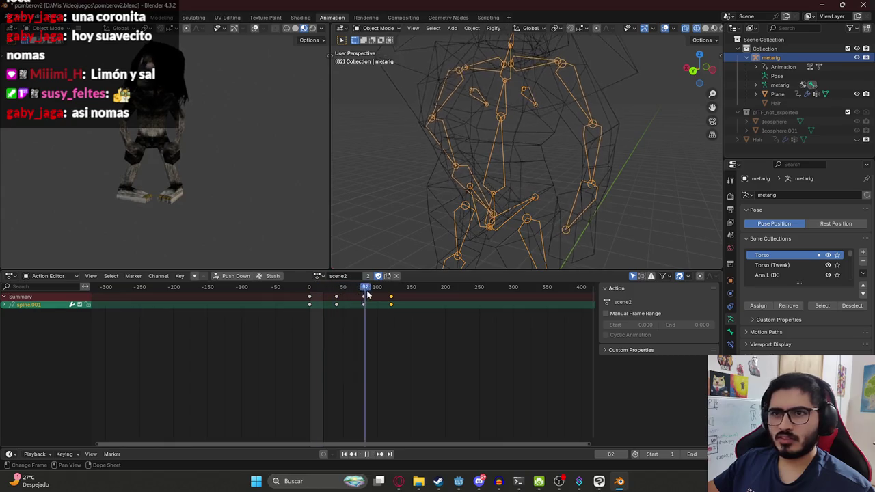
pyautogui.moveTo(217, 181); pyautogui.dragTo(197, 147, button='middle')
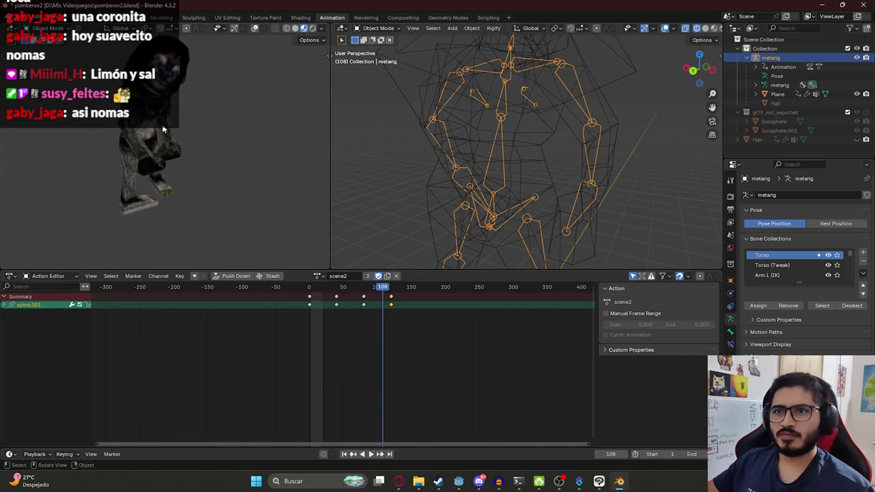
pyautogui.click(320, 276)
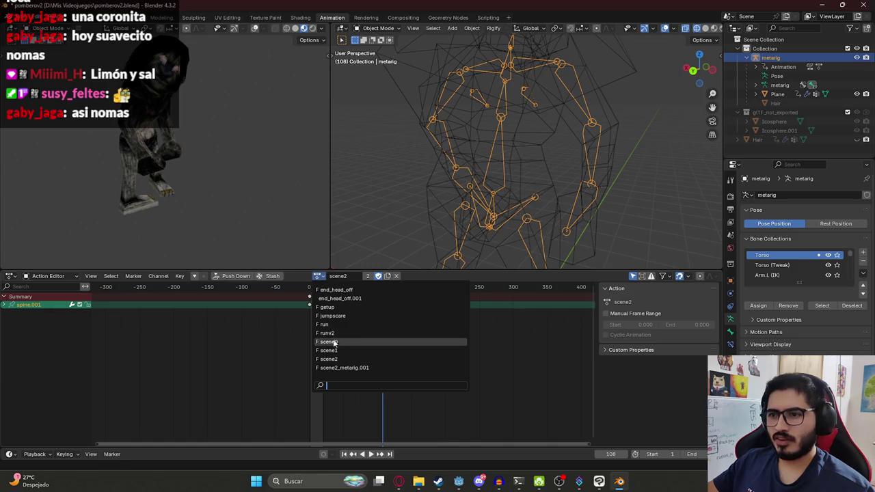
pyautogui.click(327, 342)
pyautogui.moveTo(194, 137); pyautogui.dragTo(230, 139, button='middle')
pyautogui.moveTo(310, 287); pyautogui.dragTo(344, 287)
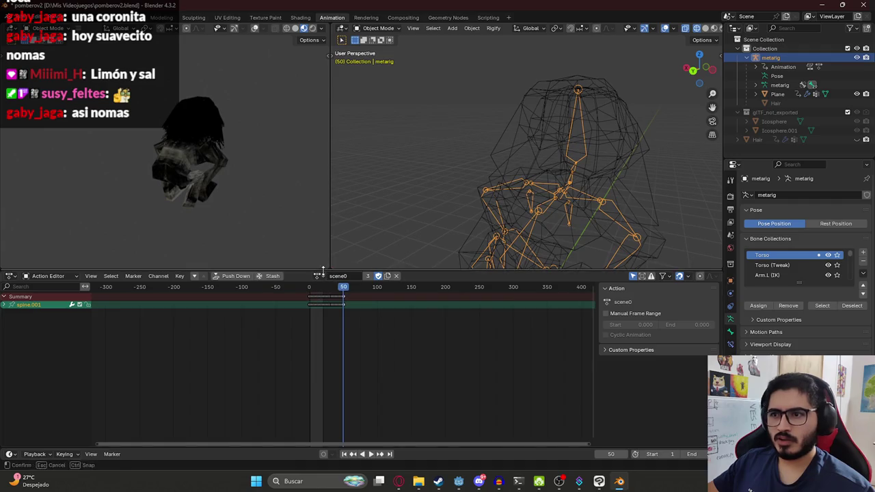
# Switch the rig to the scene1 action and play it back
pyautogui.click(319, 277)
pyautogui.click(326, 349)
pyautogui.press('space')
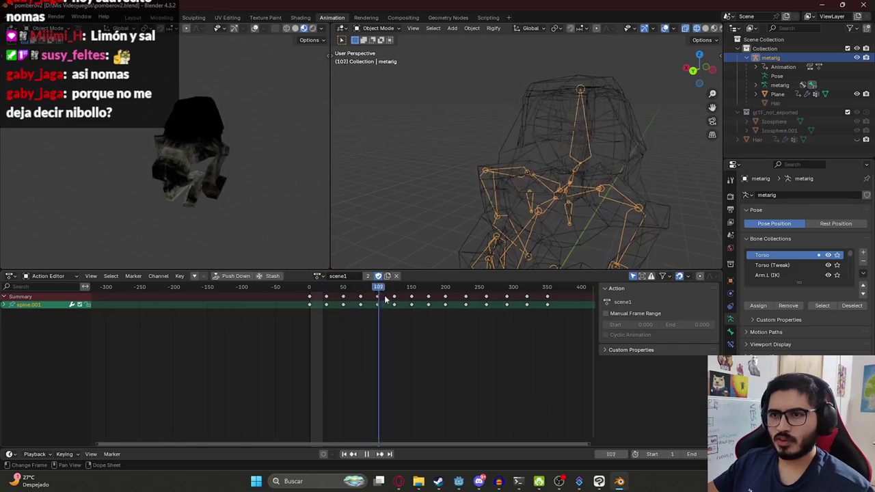
pyautogui.press('space')
pyautogui.moveTo(266, 190)
pyautogui.mouseDown(button='middle')
pyautogui.moveTo(178, 155)
pyautogui.moveTo(187, 148)
pyautogui.moveTo(225, 159)
pyautogui.mouseUp(button='middle')
pyautogui.scroll(2, 188, 144)
pyautogui.scroll(2, 204, 156)
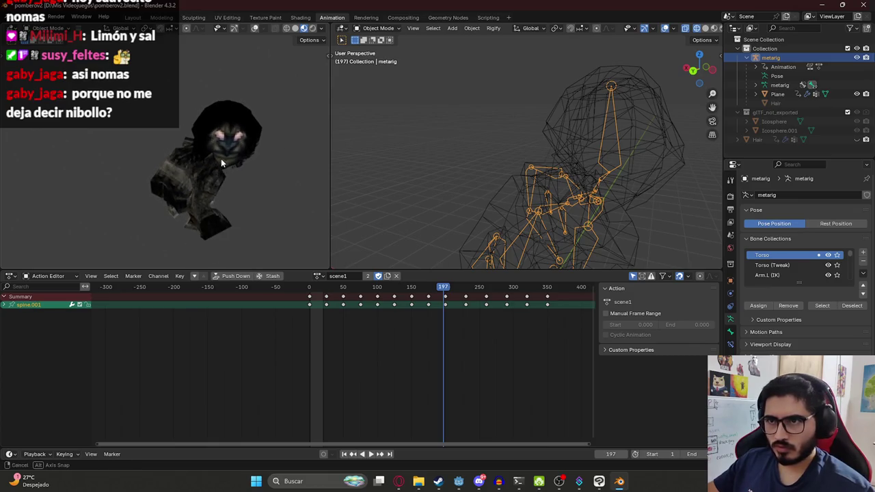
# Scrub scene1 to frame 202, save pomberov2.blend, and return to the Layout workspace
pyautogui.moveTo(310, 290); pyautogui.dragTo(451, 300)
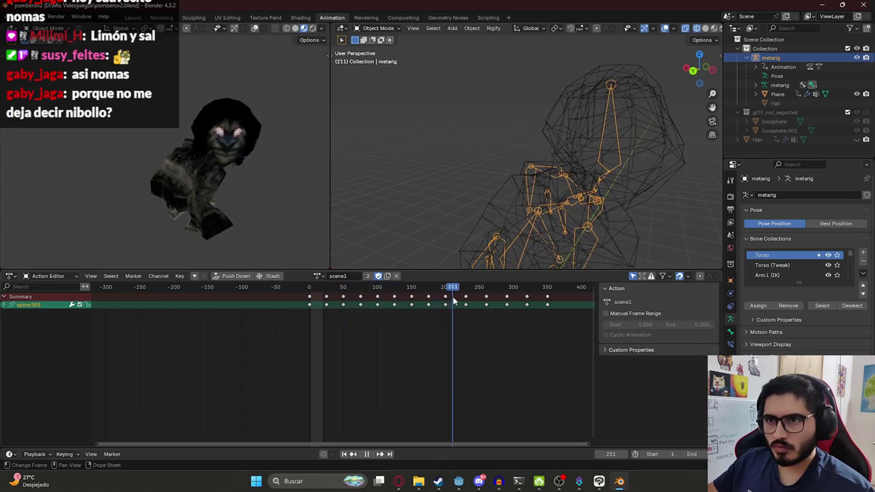
pyautogui.moveTo(235, 157)
pyautogui.mouseDown(button='middle')
pyautogui.moveTo(230, 120)
pyautogui.moveTo(172, 120)
pyautogui.mouseUp(button='middle')
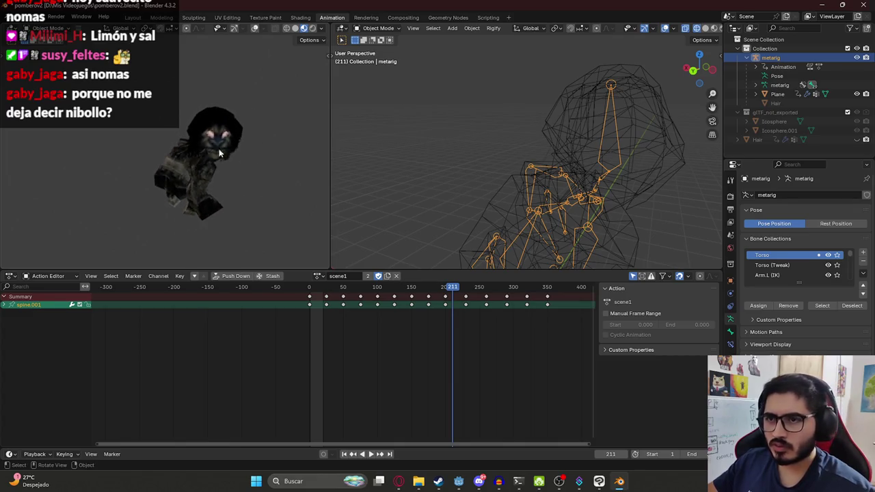
pyautogui.click(310, 287)
pyautogui.moveTo(310, 288); pyautogui.dragTo(445, 287)
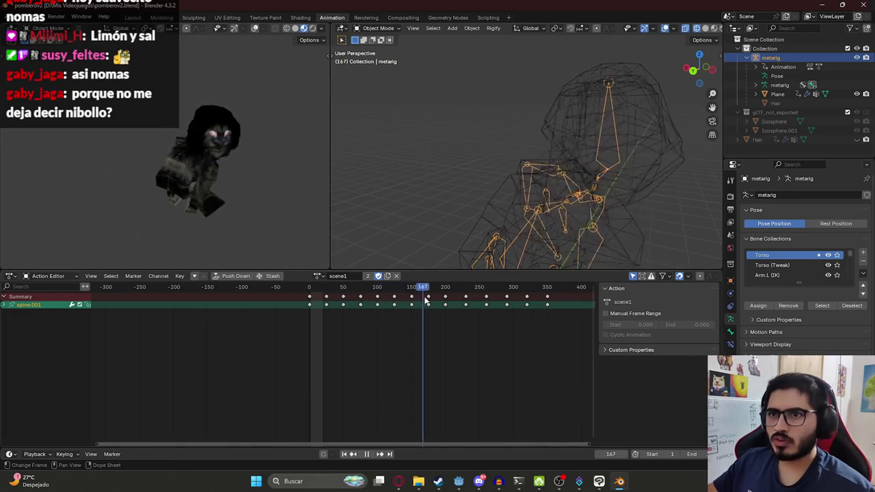
pyautogui.hotkey('ctrl', 's')
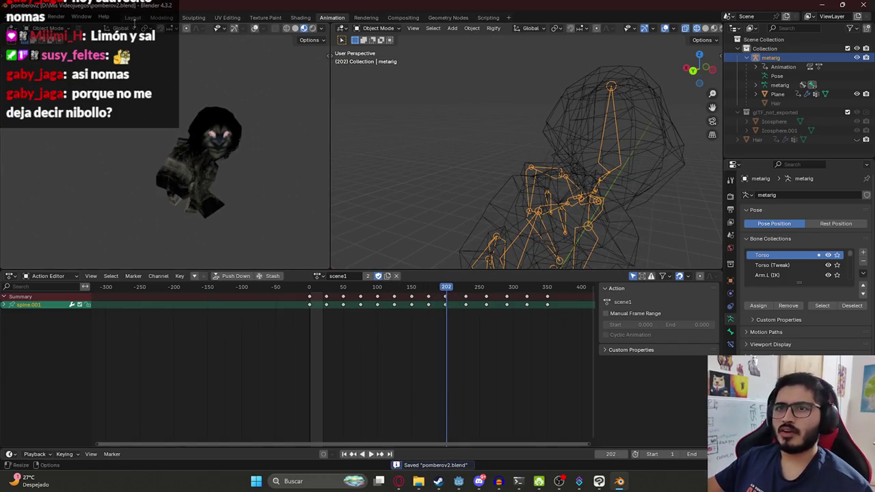
pyautogui.click(132, 17)
# Select the mesh and rig and export them as glTF 2.0 to assets/characters/pombero.glb
pyautogui.press('a')
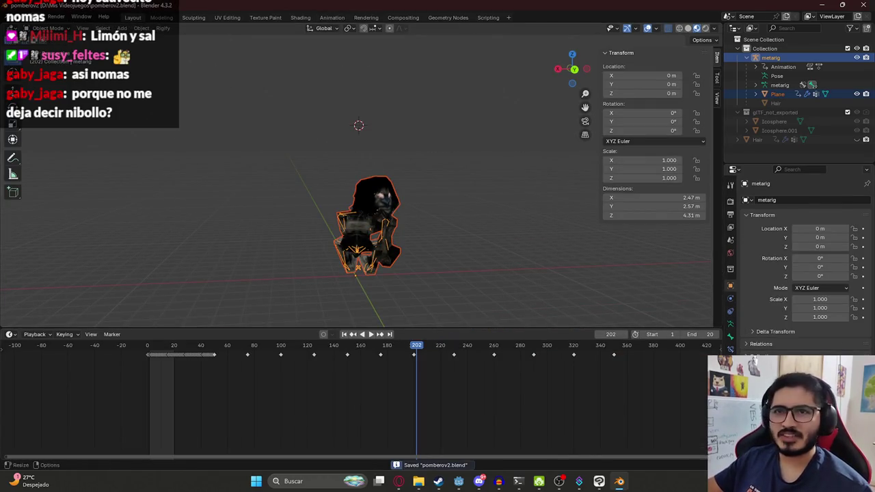
pyautogui.click(21, 17)
pyautogui.click(164, 245)
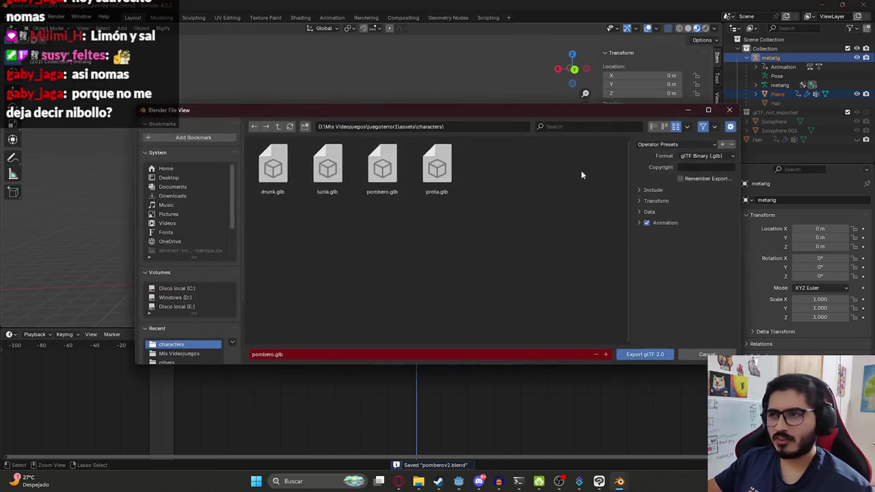
pyautogui.click(655, 203)
pyautogui.click(645, 354)
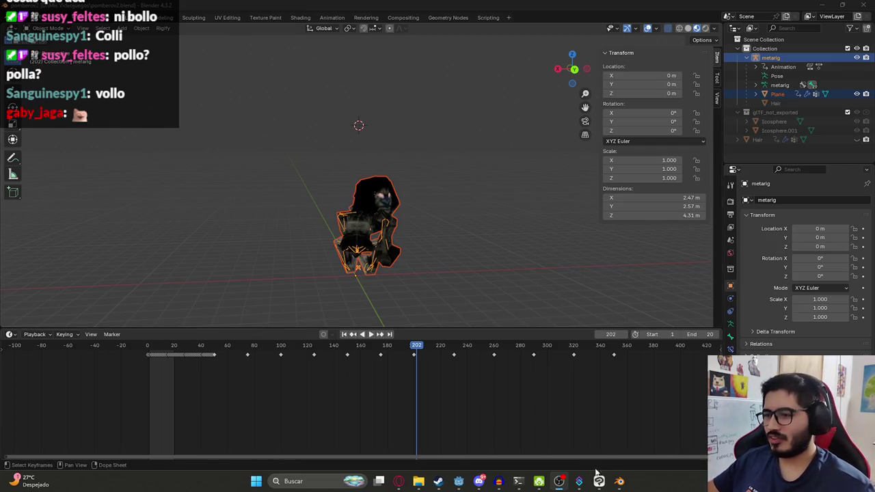
# Switch to Godot so the new pombero model reimports, then reload the Level3 scene
pyautogui.click(459, 481)
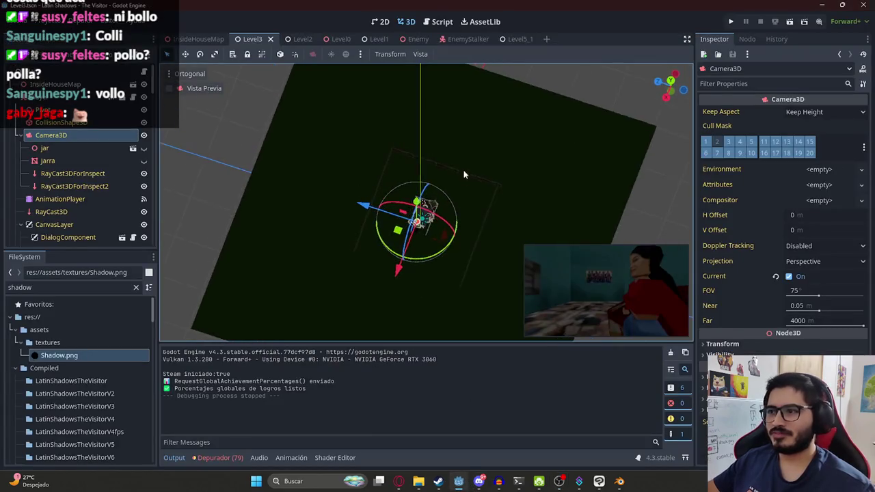
pyautogui.rightClick(254, 39)
pyautogui.click(313, 112)
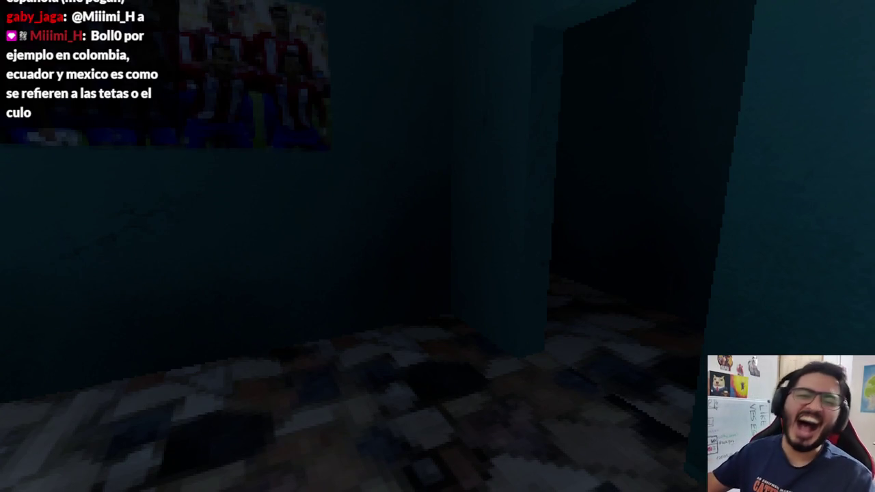
# Walk forward down the dark corridor into the bathroom, watch the Pombero scene, then stop the game with F8
pyautogui.press('w')
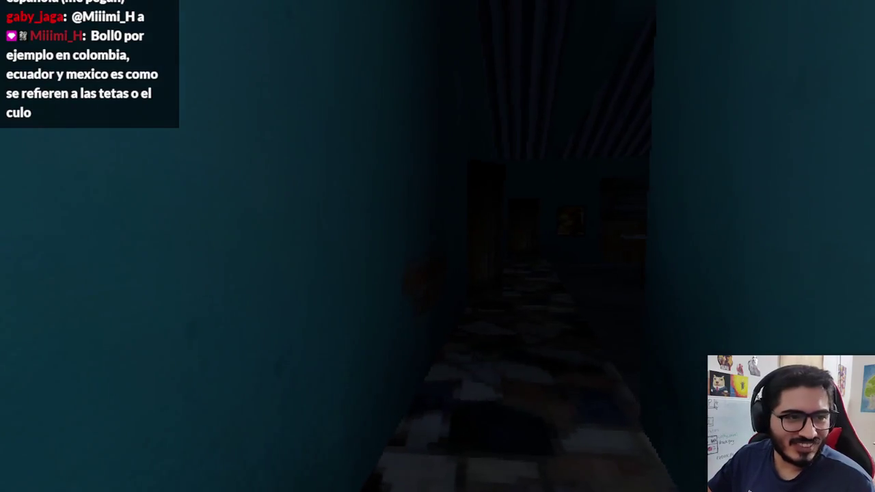
pyautogui.press('w')
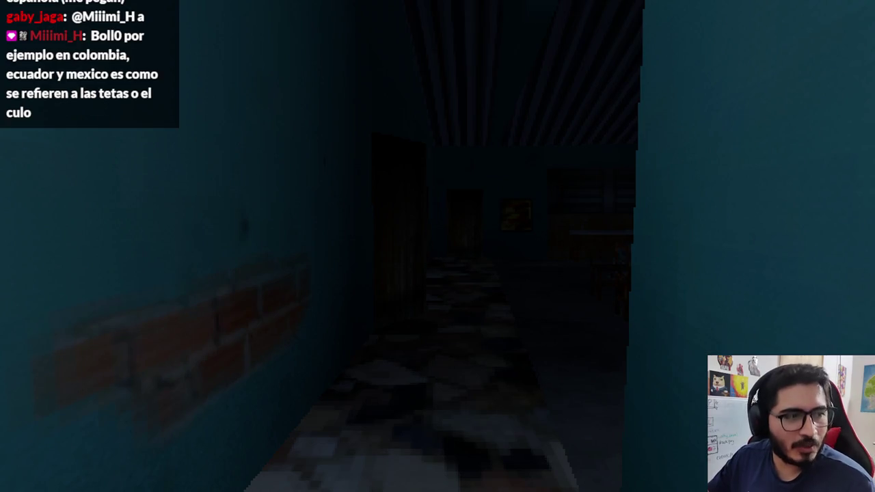
pyautogui.press('w')
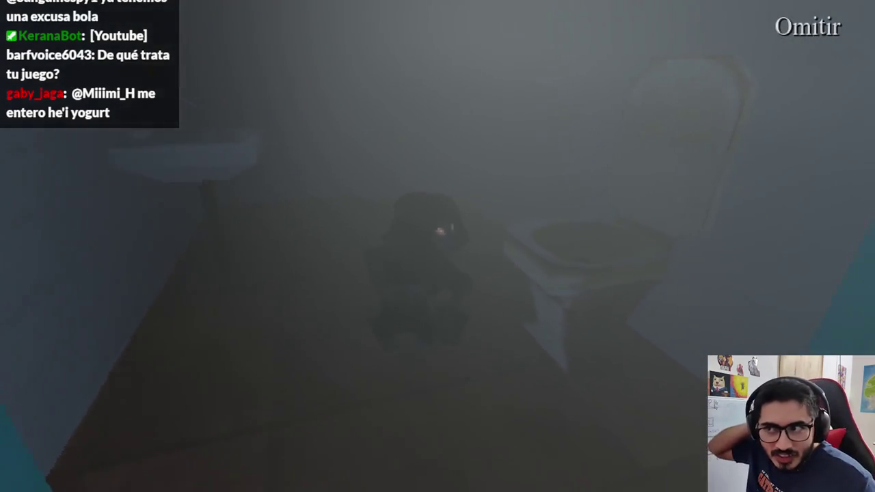
pyautogui.press('F8')
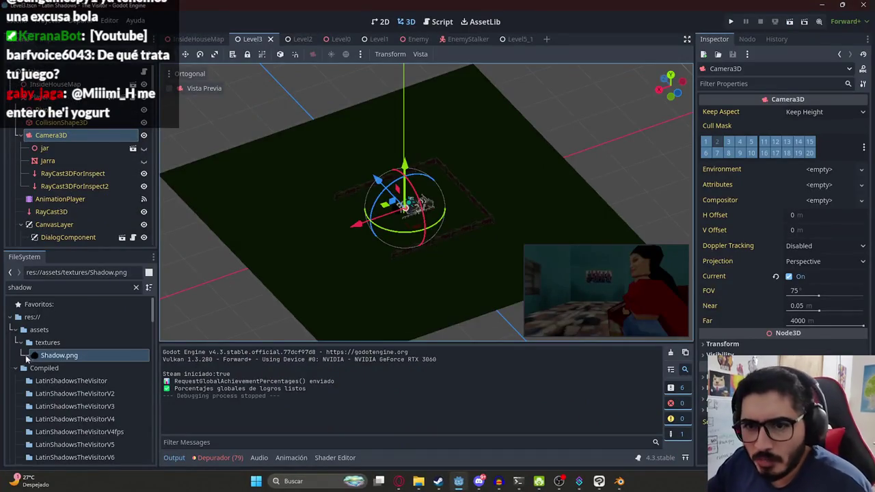
# Search 'pombeo' in FileSystem, reimport pombero.glb from its advanced import settings, and reload the scene
pyautogui.doubleClick(50, 287)
pyautogui.write('pombeor')
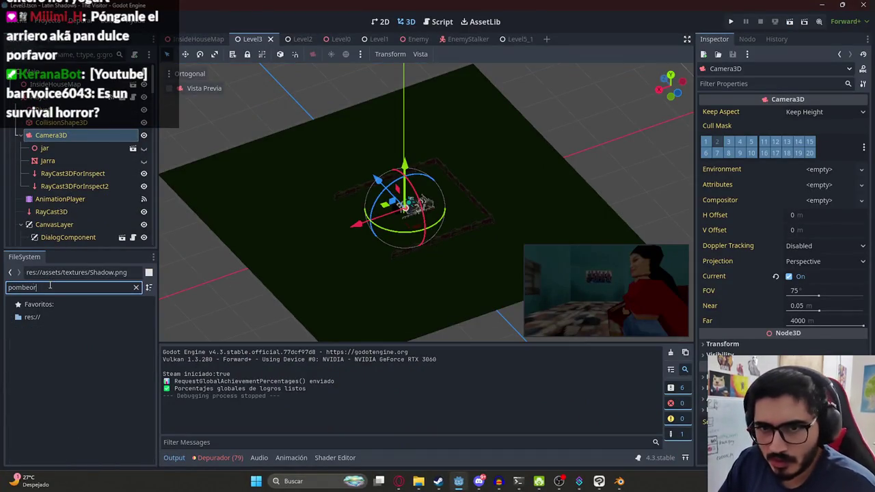
pyautogui.press('BackSpace')
pyautogui.press('BackSpace')
pyautogui.doubleClick(60, 355)
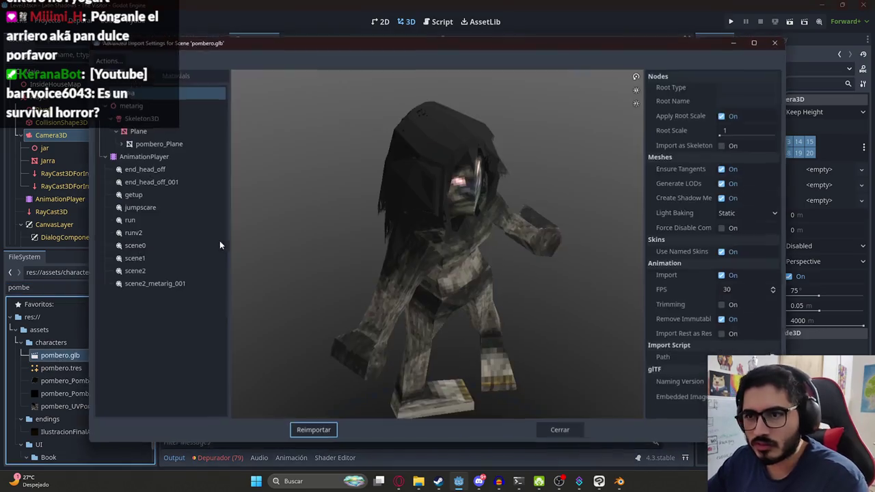
pyautogui.click(313, 430)
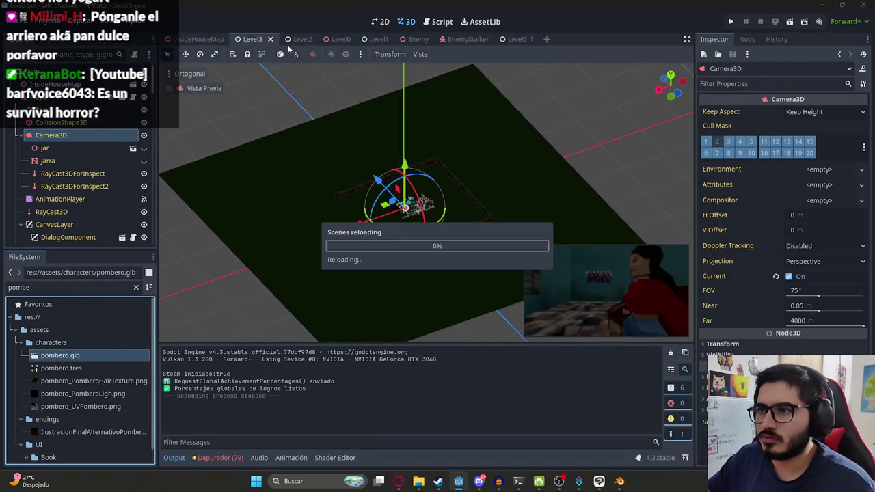
pyautogui.rightClick(254, 41)
pyautogui.click(278, 113)
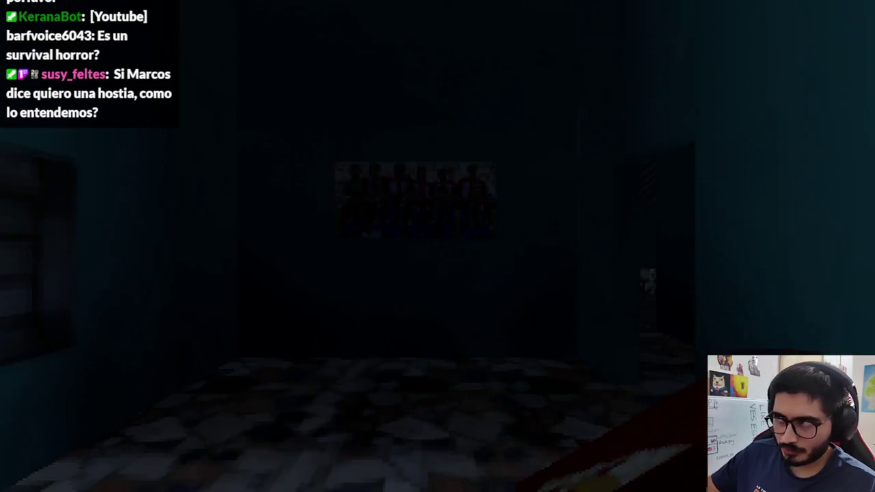
# Pause and resume the game, then walk through the doorway into the bedroom
pyautogui.press('Escape')
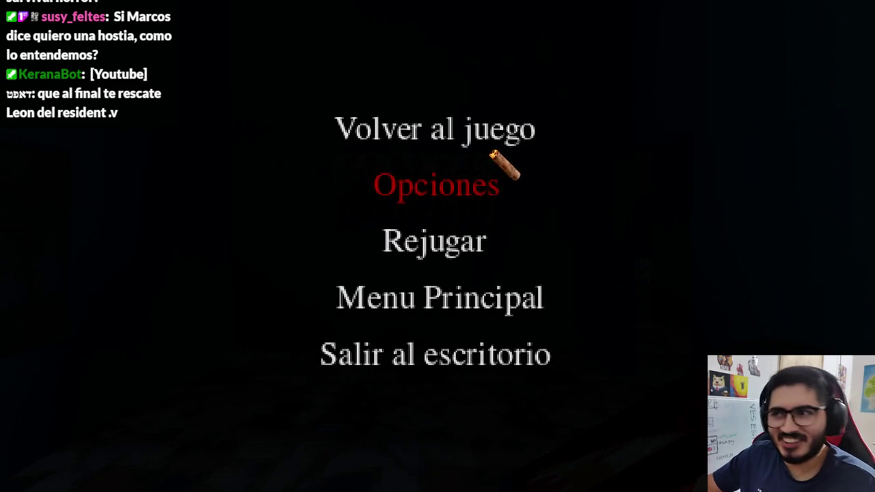
pyautogui.press('Escape')
pyautogui.press('w')
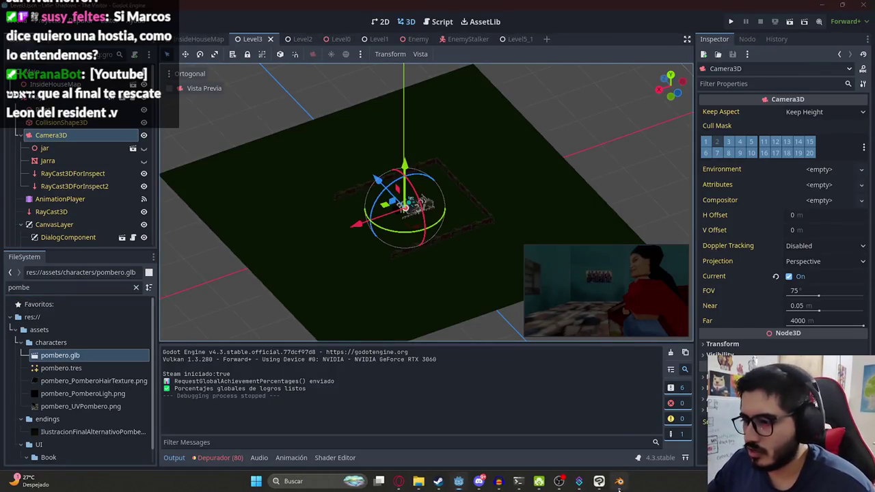
# Switch back to Blender and orbit the view around the character
pyautogui.click(619, 482)
pyautogui.press('r')
pyautogui.moveTo(370, 240); pyautogui.dragTo(353, 193, button='middle')
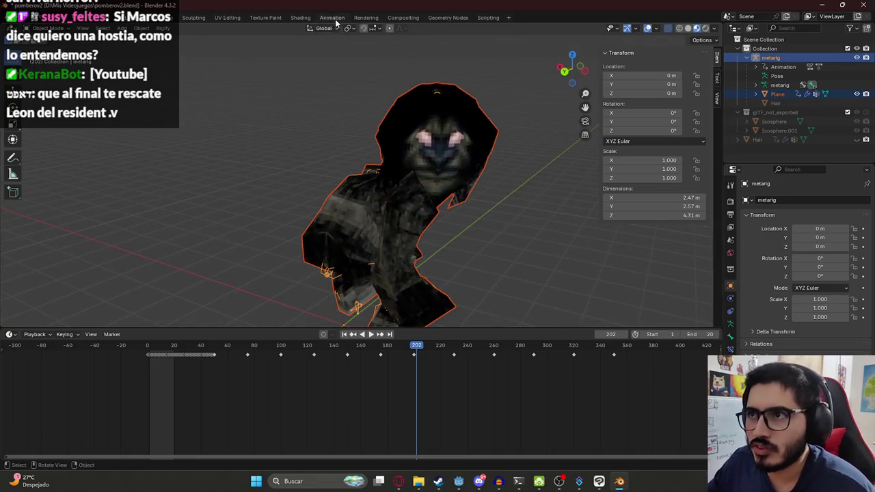
# In the Animation workspace, put the character mesh in Weight Paint mode with spine.006 active
pyautogui.click(334, 19)
pyautogui.hotkey('ctrl', 'Tab')
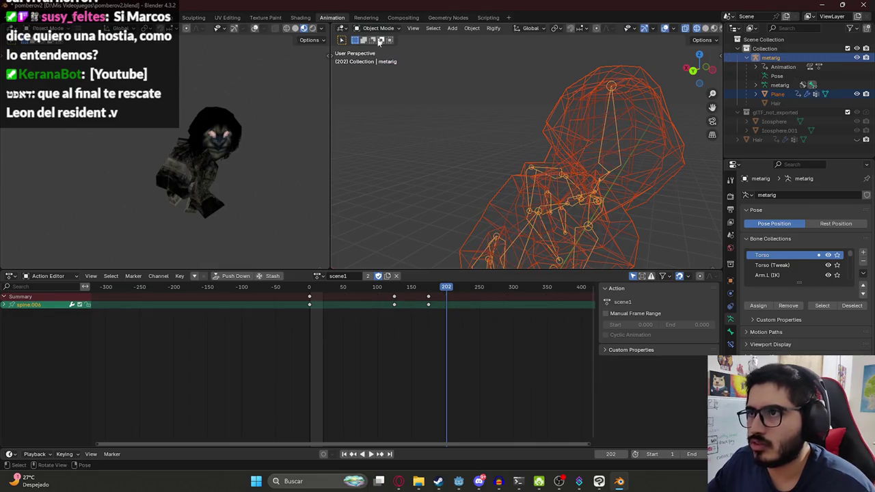
pyautogui.click(587, 95)
pyautogui.hotkey('ctrl', 'Tab')
pyautogui.click(251, 41)
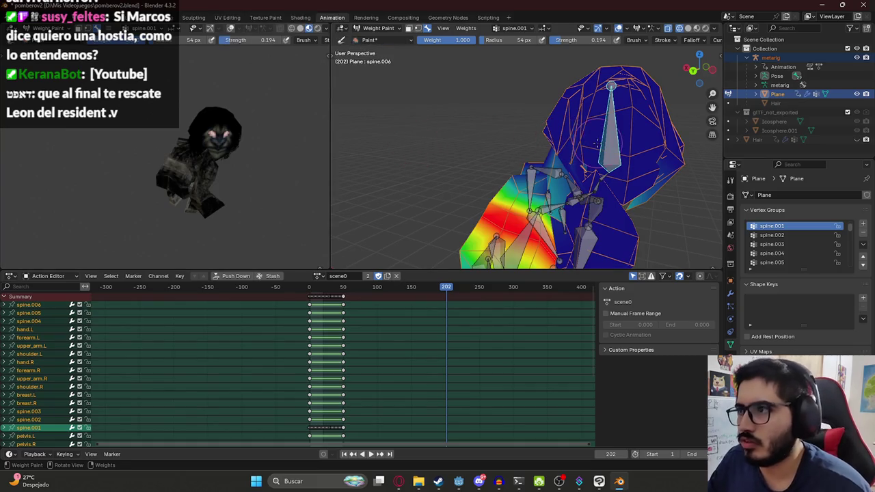
pyautogui.keyDown('ctrl'); pyautogui.click(606, 147); pyautogui.keyUp('ctrl')
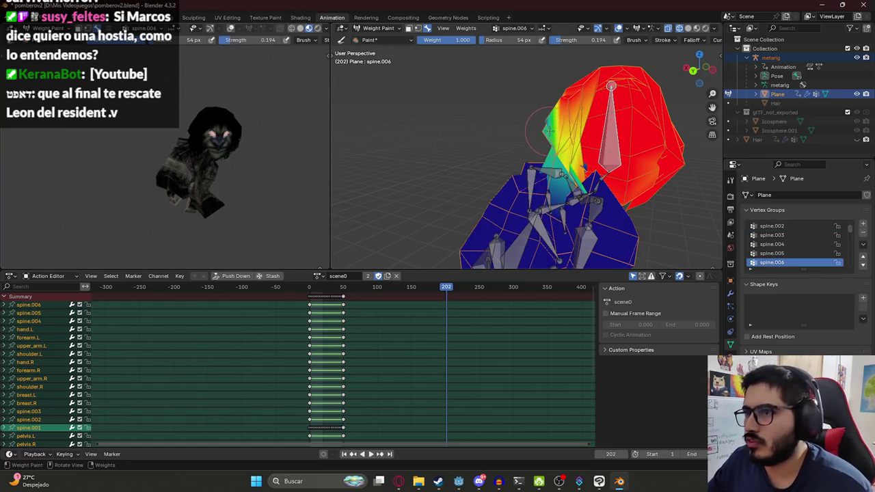
# Paint spine.006 weight onto the character's head
pyautogui.scroll(5, 232, 156)
pyautogui.moveTo(254, 152); pyautogui.dragTo(242, 128, button='middle')
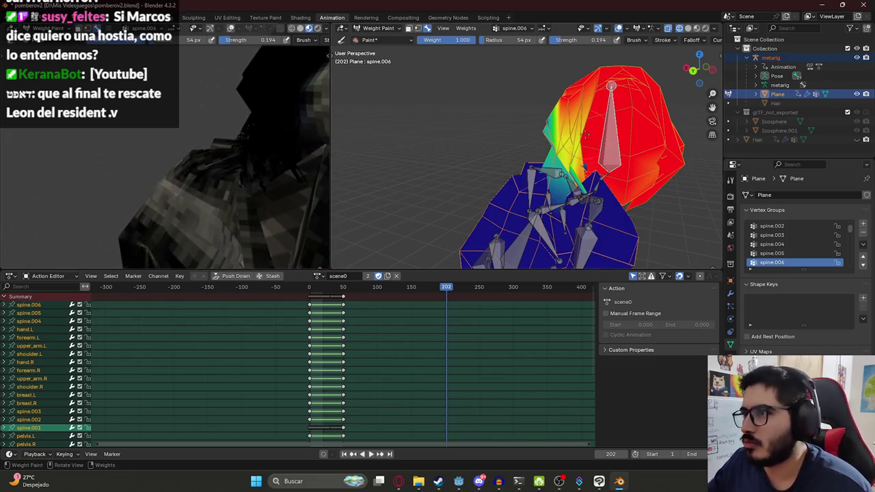
pyautogui.moveTo(586, 134); pyautogui.dragTo(597, 131, button='middle')
pyautogui.moveTo(579, 166)
pyautogui.mouseDown()
pyautogui.moveTo(568, 181)
pyautogui.moveTo(582, 148)
pyautogui.mouseUp()
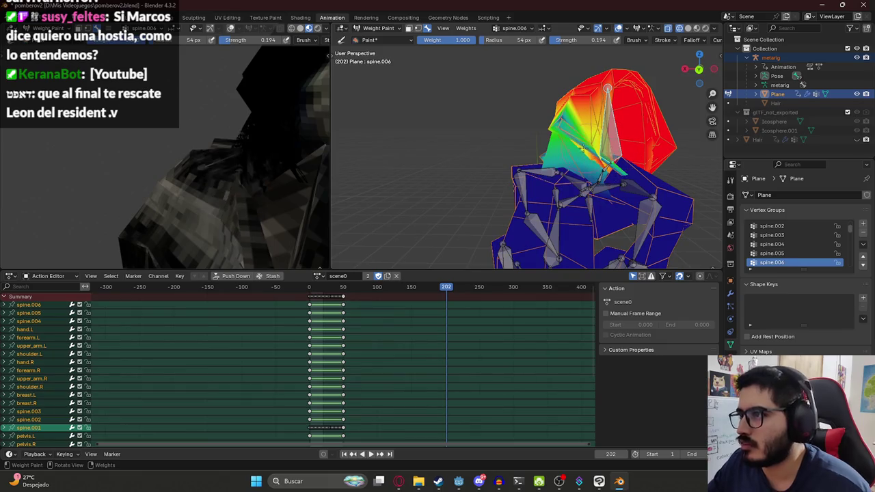
pyautogui.scroll(-4, 569, 159)
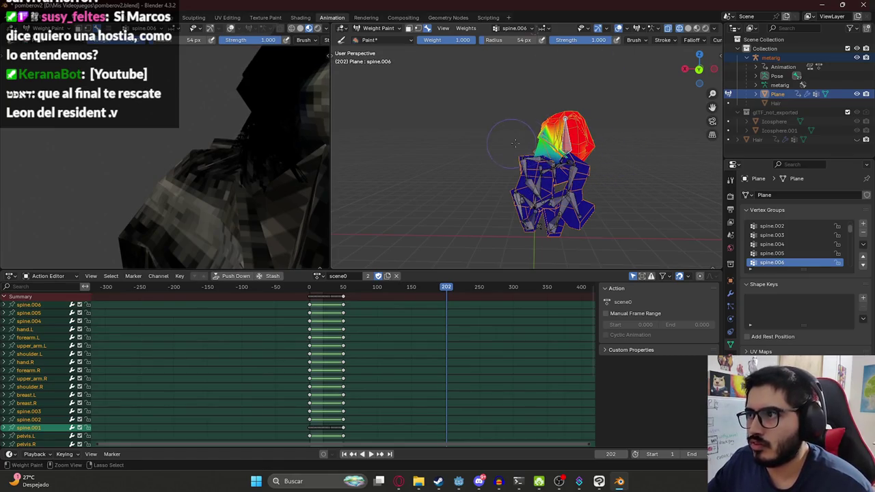
pyautogui.moveTo(515, 142); pyautogui.dragTo(541, 175)
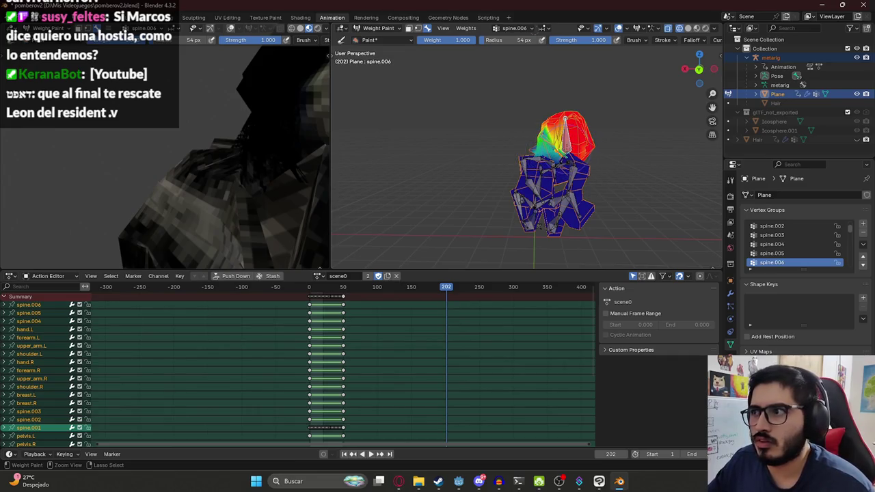
pyautogui.scroll(3, 603, 127)
# Try spine.004 and spine.006 strokes on the upper chest, undo them, keeping the latest head weights
pyautogui.keyDown('ctrl'); pyautogui.click(599, 179); pyautogui.keyUp('ctrl')
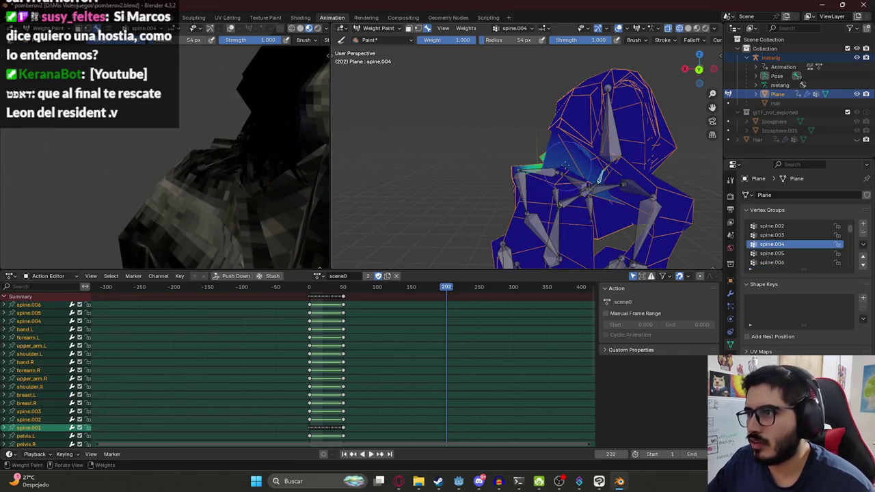
pyautogui.scroll(-3, 554, 171)
pyautogui.moveTo(565, 158); pyautogui.dragTo(544, 133)
pyautogui.hotkey('ctrl', 'z')
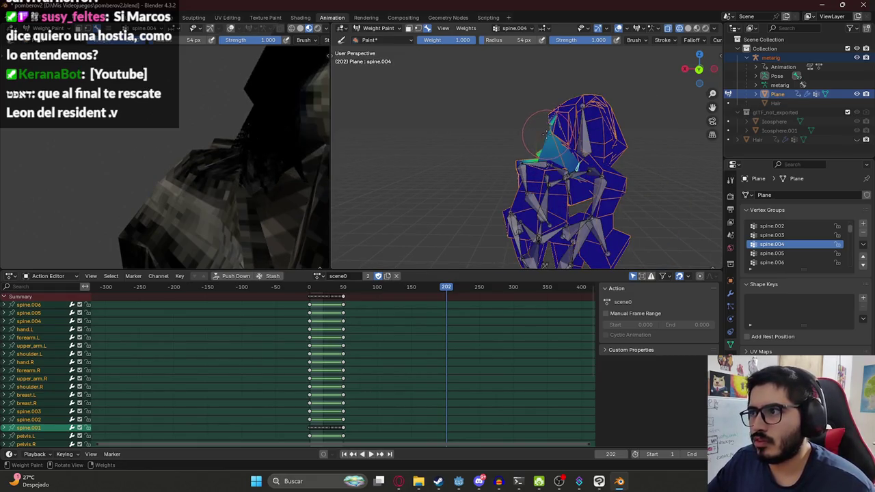
pyautogui.keyDown('ctrl'); pyautogui.click(589, 128); pyautogui.keyUp('ctrl')
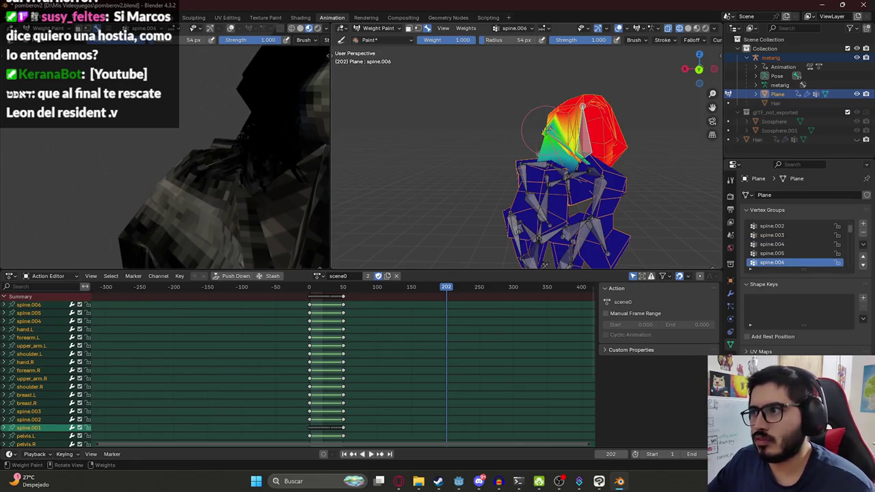
pyautogui.moveTo(544, 140); pyautogui.dragTo(568, 176)
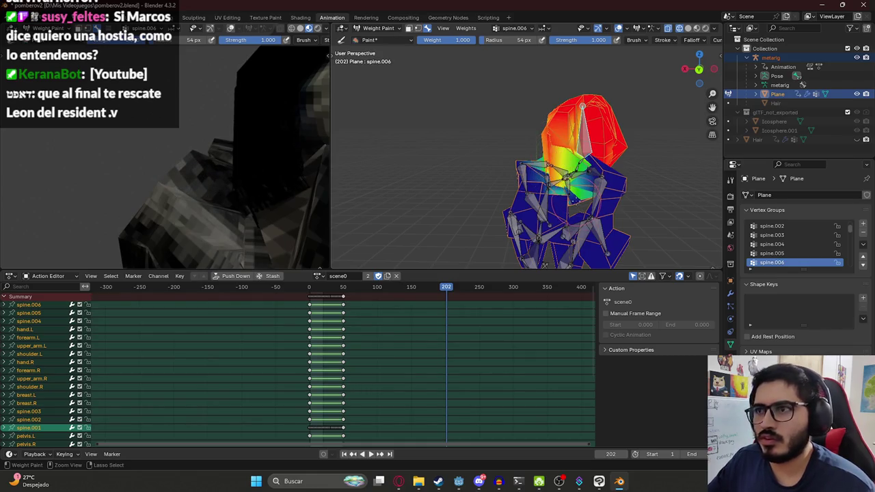
pyautogui.hotkey('ctrl', 'z')
pyautogui.hotkey('ctrl', 'z')
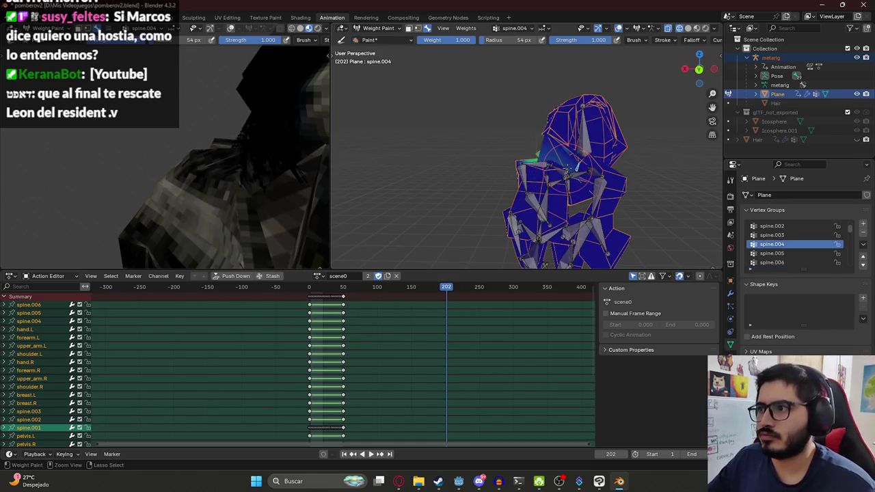
pyautogui.hotkey('ctrl', 'z')
pyautogui.hotkey('ctrl', 'z')
pyautogui.hotkey('ctrl', 'shift', 'z')
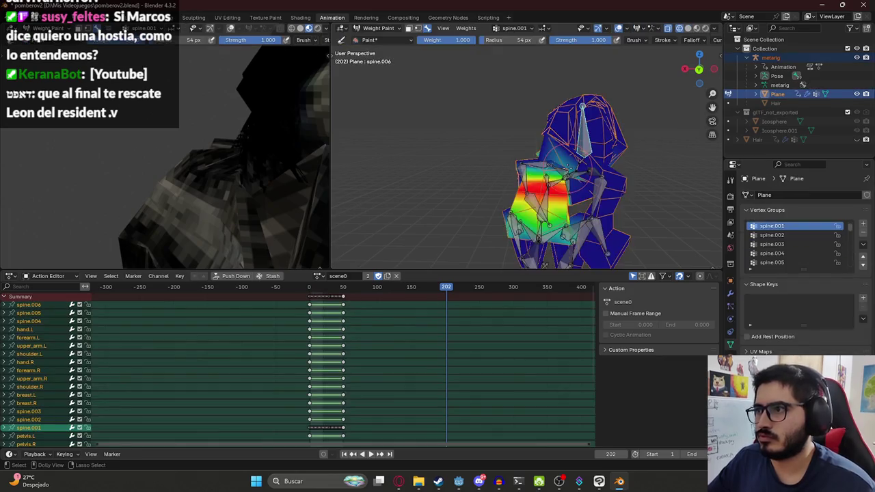
pyautogui.hotkey('ctrl', 'shift', 'z')
pyautogui.hotkey('ctrl', 'shift', 'z')
# Save pomberov2.blend and bring up the Latin Shadows Steam store page in the browser
pyautogui.hotkey('ctrl', 's')
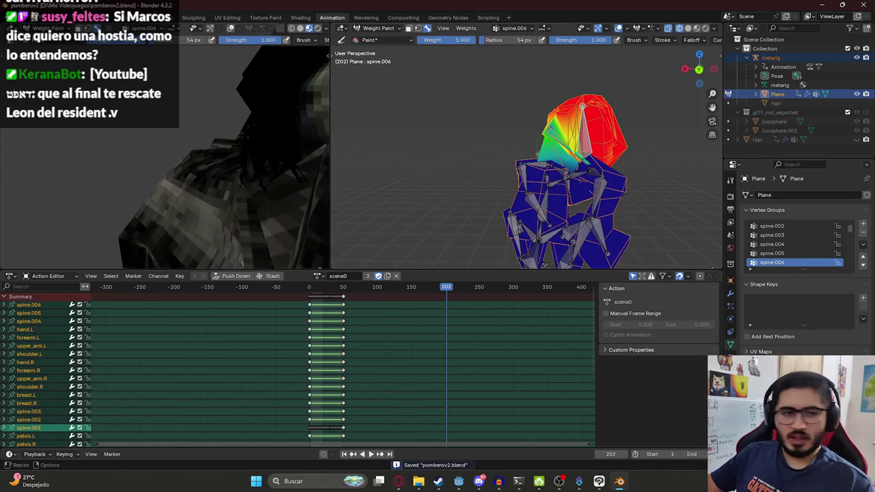
pyautogui.click(398, 481)
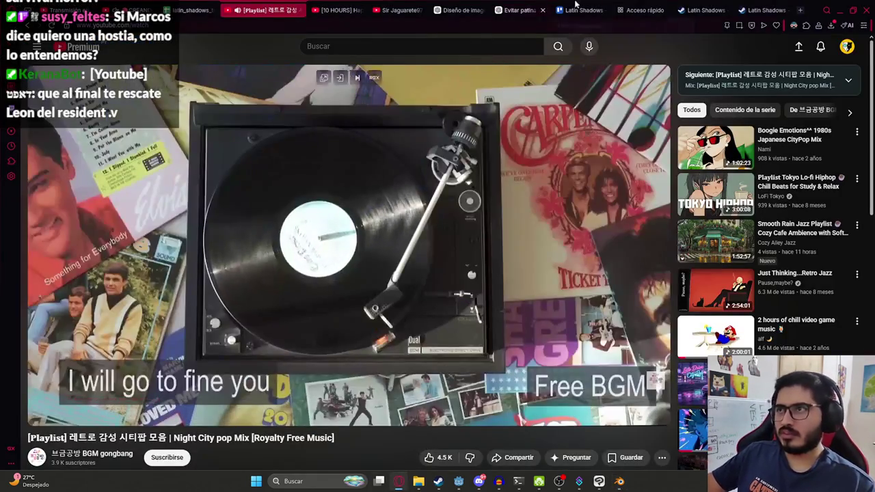
pyautogui.click(699, 8)
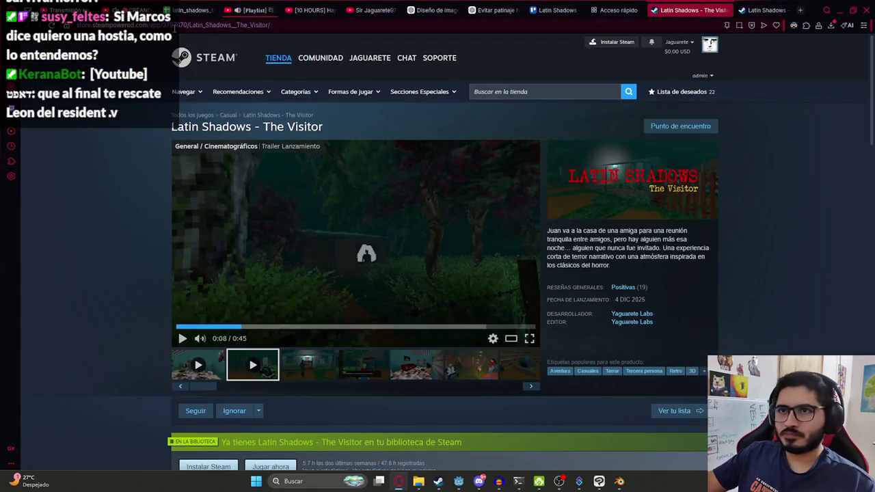
pyautogui.click(174, 26)
pyautogui.click(560, 481)
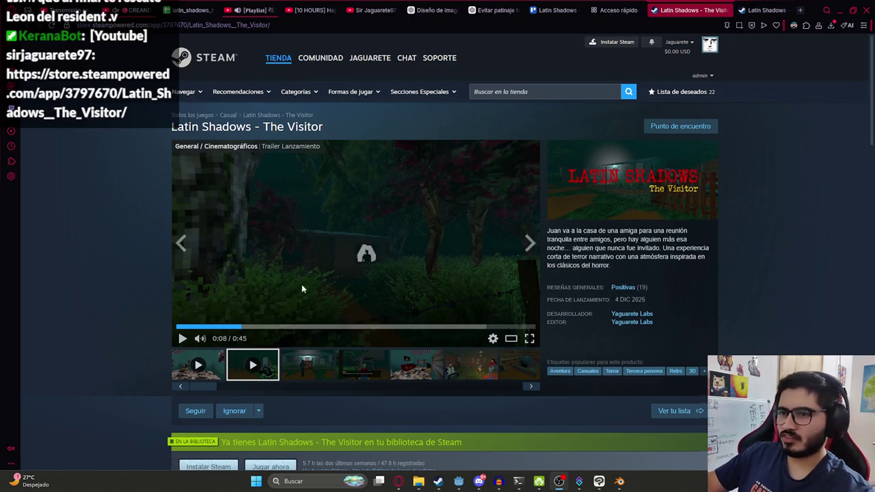
pyautogui.scroll(-10, 301, 289)
pyautogui.scroll(-8, 410, 301)
pyautogui.scroll(-5, 508, 315)
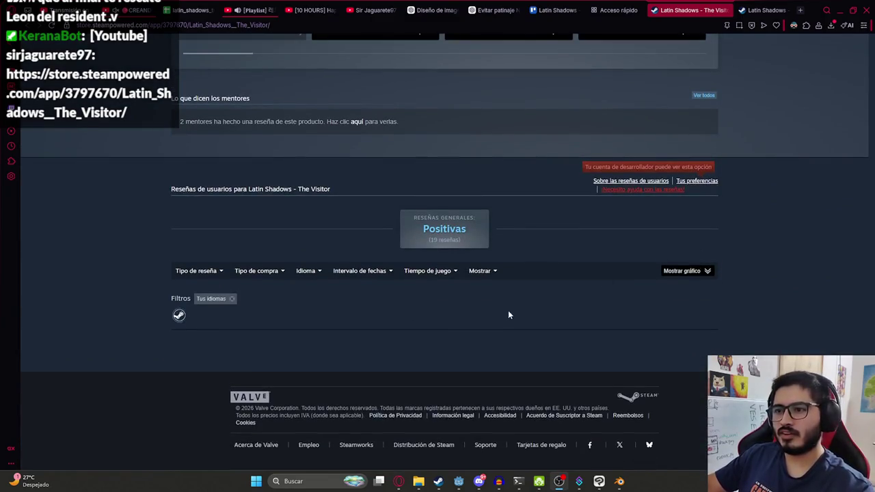
pyautogui.scroll(5, 508, 314)
pyautogui.scroll(10, 616, 205)
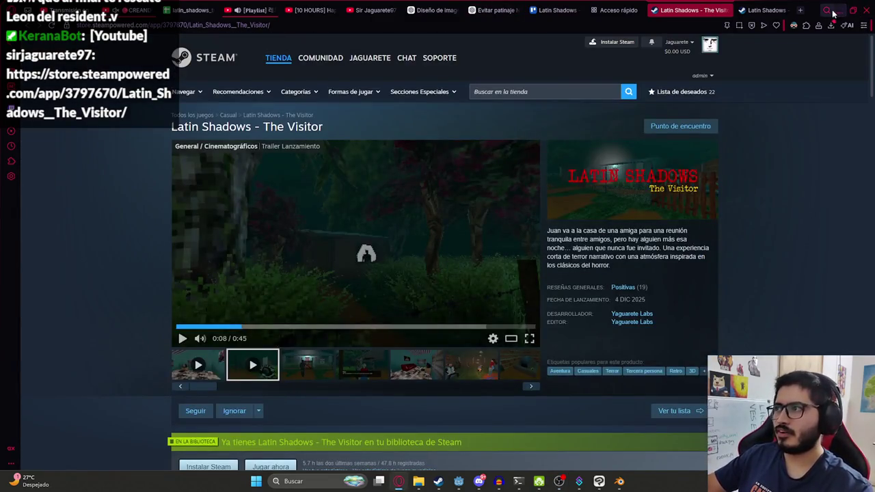
pyautogui.click(840, 10)
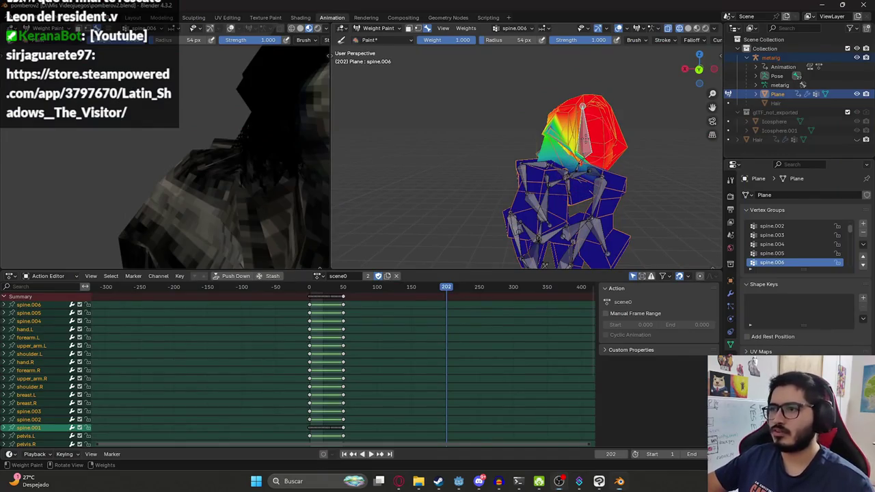
# Inspect the mesh faces in Edit Mode, then add more spine.006 weight to the head
pyautogui.moveTo(586, 141)
pyautogui.mouseDown(button='middle')
pyautogui.moveTo(504, 156)
pyautogui.moveTo(520, 140)
pyautogui.mouseUp(button='middle')
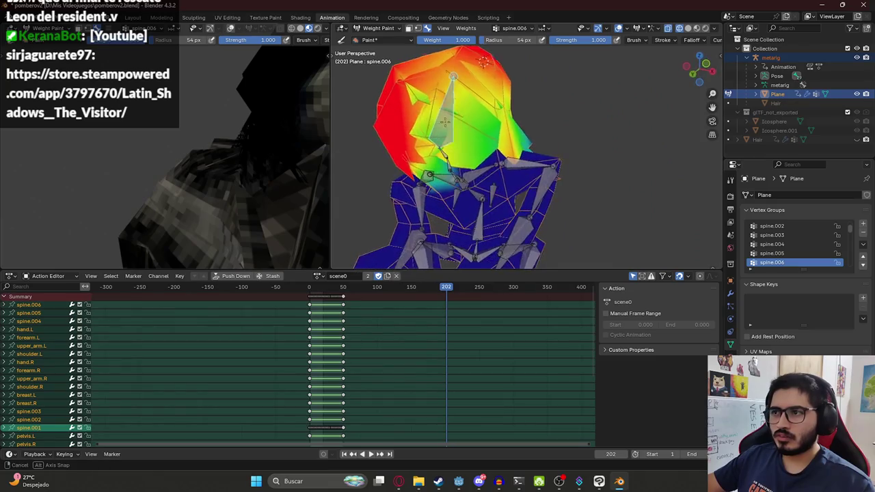
pyautogui.moveTo(577, 137)
pyautogui.mouseDown(button='middle')
pyautogui.moveTo(413, 144)
pyautogui.moveTo(619, 136)
pyautogui.mouseUp(button='middle')
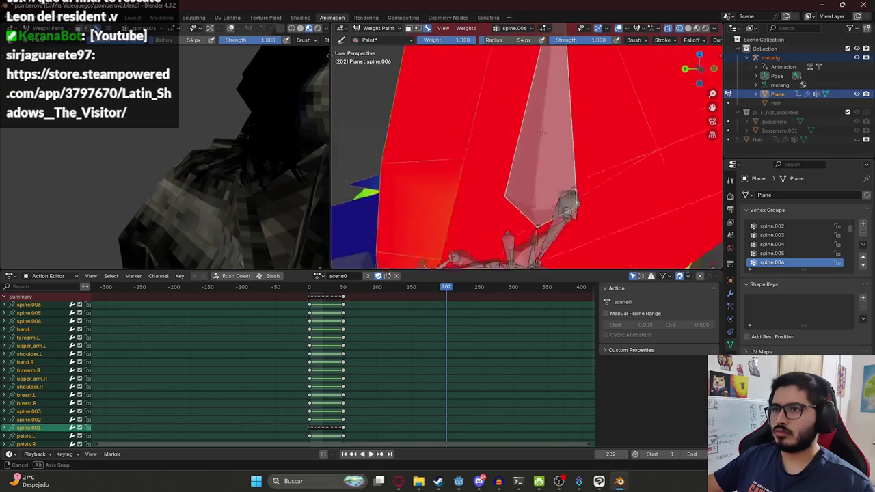
pyautogui.press('Tab')
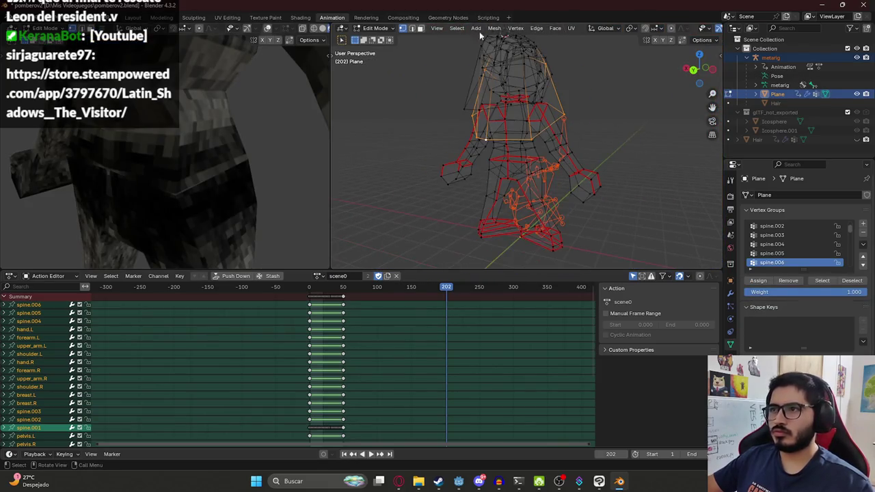
pyautogui.click(420, 28)
pyautogui.moveTo(506, 102); pyautogui.dragTo(615, 90, button='middle')
pyautogui.press('Tab')
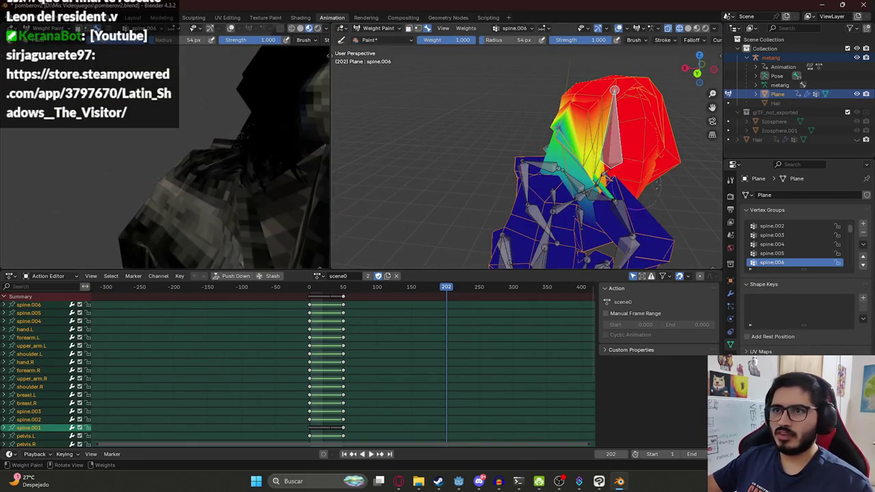
pyautogui.moveTo(623, 195)
pyautogui.mouseDown(button='middle')
pyautogui.moveTo(589, 141)
pyautogui.moveTo(562, 124)
pyautogui.mouseUp(button='middle')
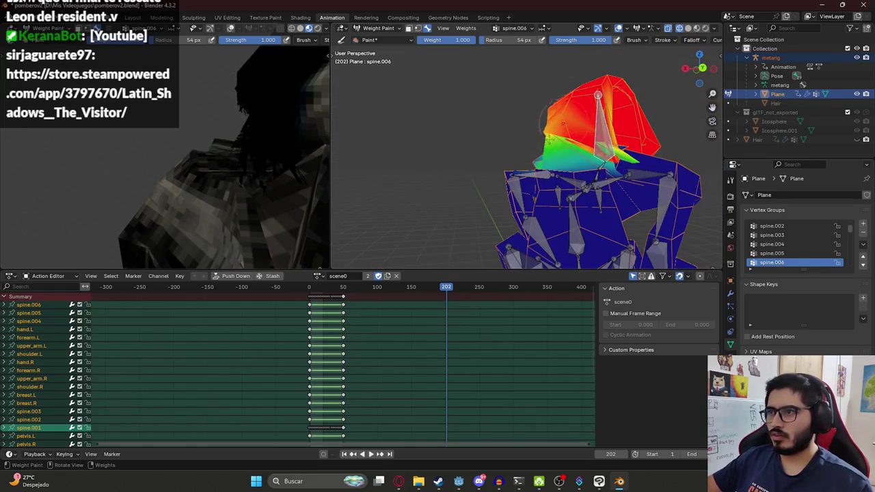
pyautogui.moveTo(580, 154); pyautogui.dragTo(602, 147)
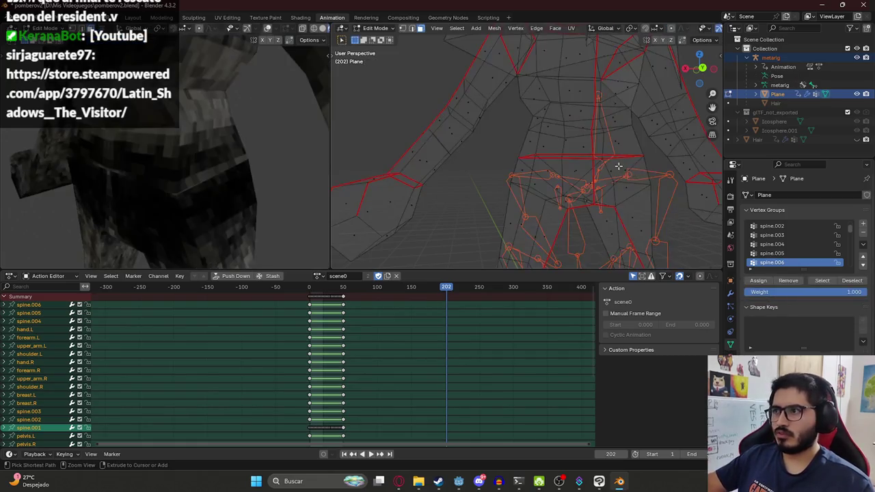
# Switch to the spine.001 group, paint it onto the torso, and zoom out
pyautogui.keyDown('ctrl'); pyautogui.click(602, 164); pyautogui.keyUp('ctrl')
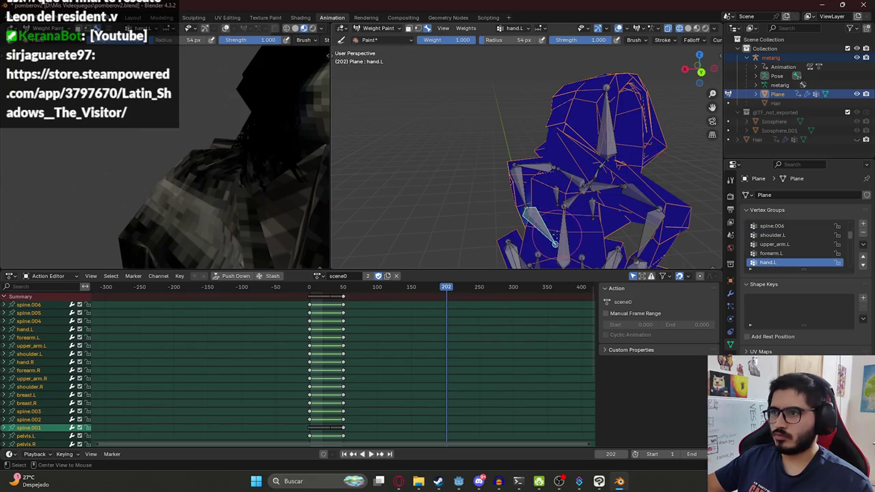
pyautogui.keyDown('ctrl'); pyautogui.click(563, 204); pyautogui.keyUp('ctrl')
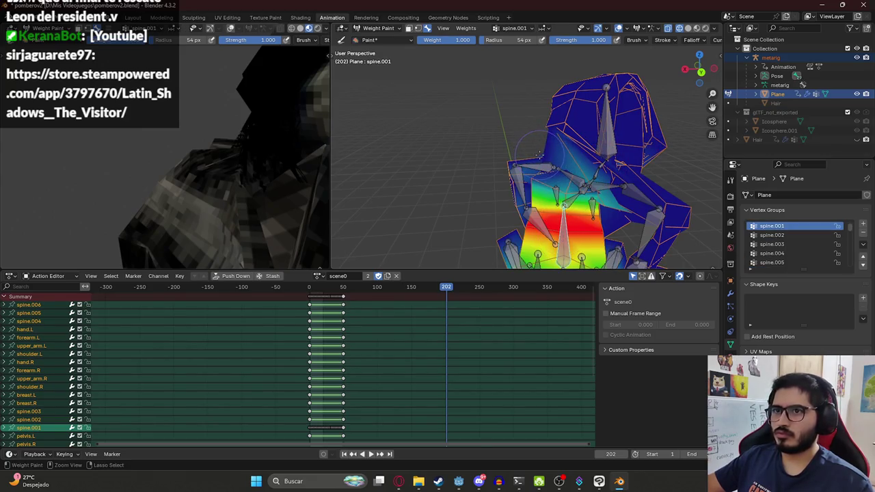
pyautogui.moveTo(601, 198); pyautogui.dragTo(583, 188)
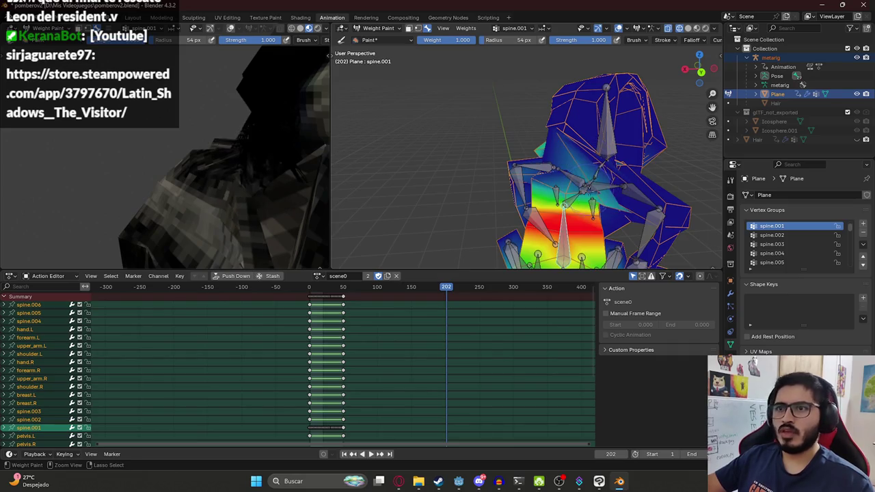
pyautogui.moveTo(605, 204); pyautogui.dragTo(581, 199, button='middle')
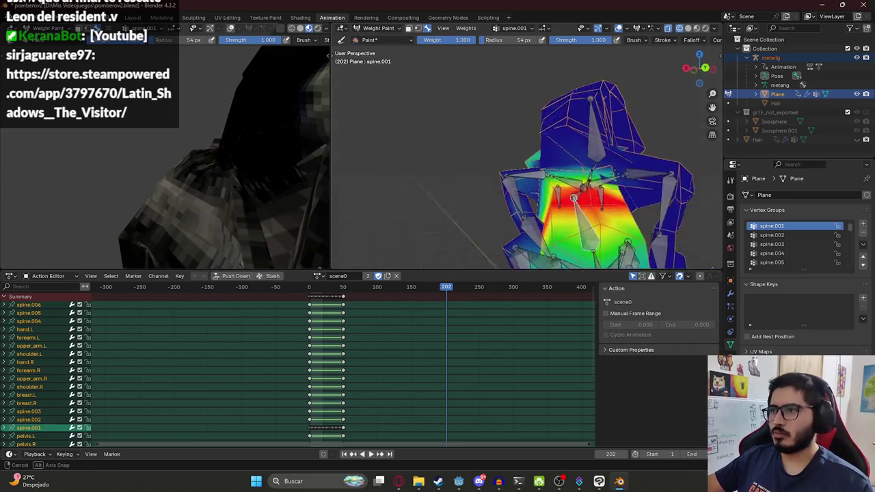
pyautogui.scroll(-3, 254, 166)
pyautogui.scroll(-2, 241, 178)
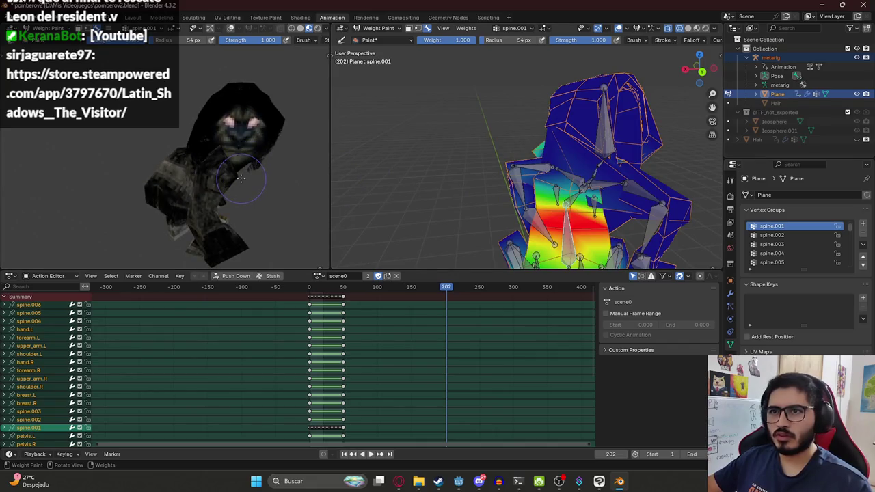
# Play back the scene0 animation, keep scene0 in the action list, and scrub to an early frame
pyautogui.press('space')
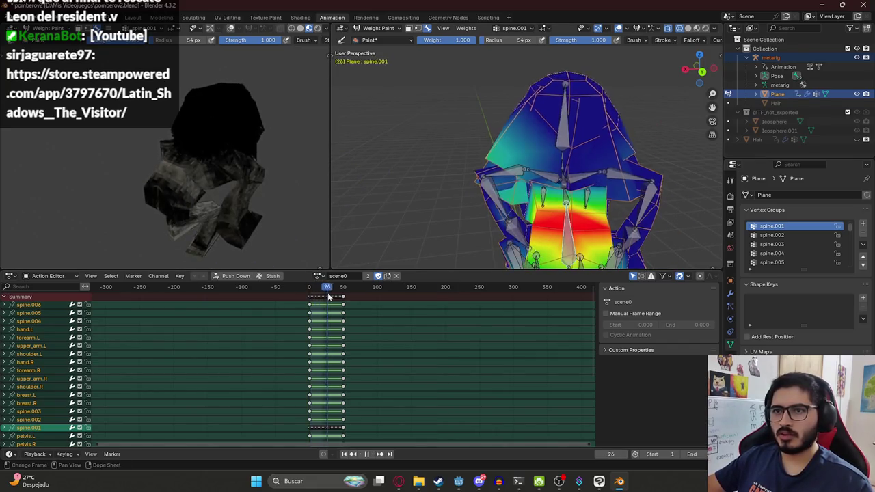
pyautogui.press('space')
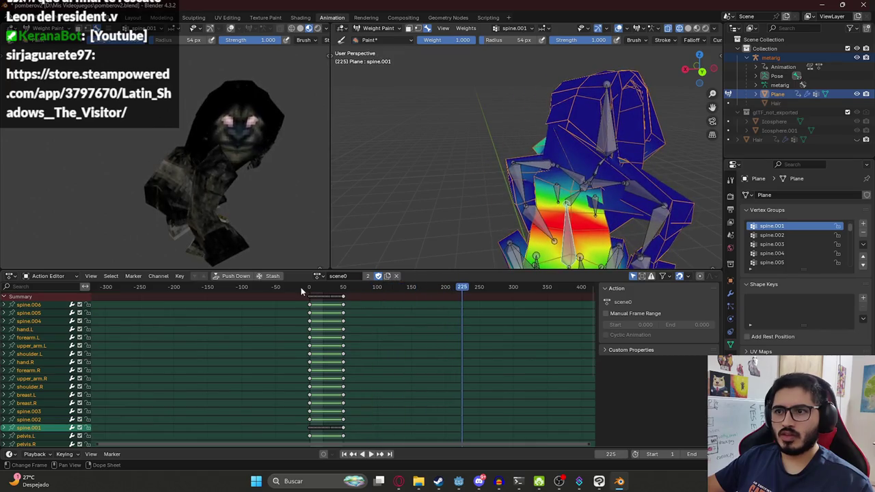
pyautogui.click(319, 276)
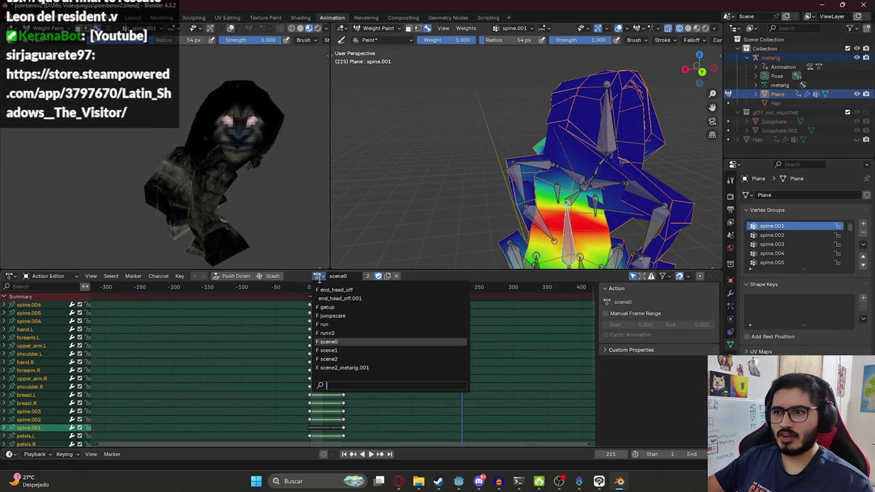
pyautogui.click(335, 342)
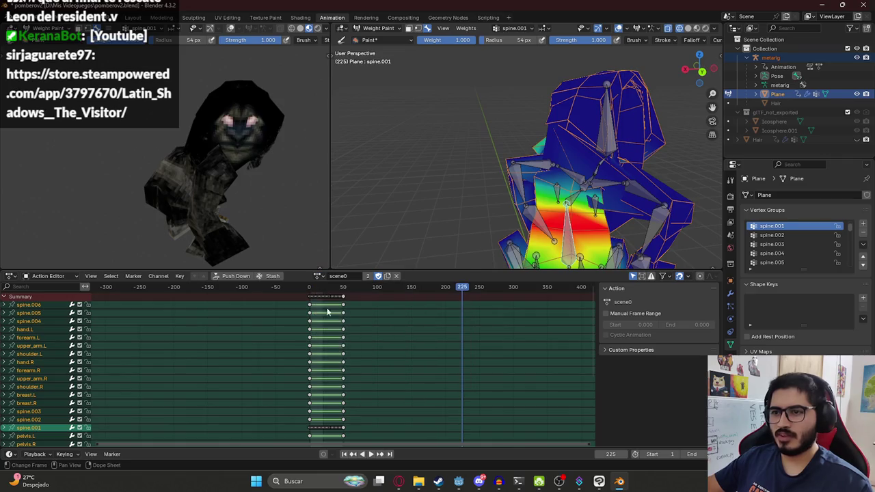
pyautogui.moveTo(318, 287); pyautogui.dragTo(322, 288)
# Switch to the runv2 action, play it, and return the mesh to Object Mode
pyautogui.click(318, 276)
pyautogui.click(342, 339)
pyautogui.press('space')
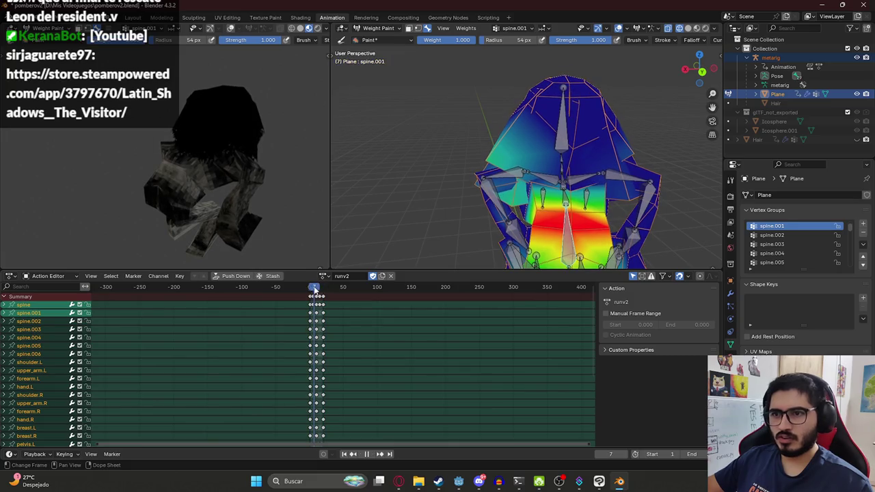
pyautogui.click(374, 31)
pyautogui.click(373, 36)
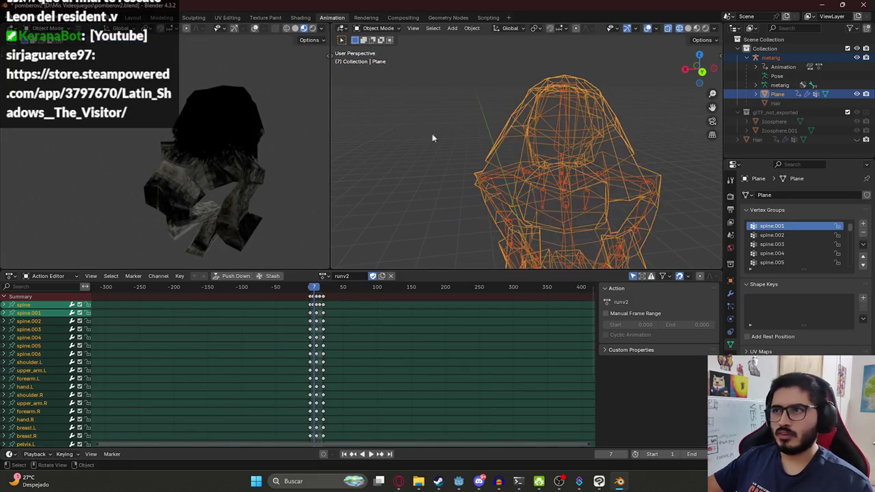
# Put the metarig in Pose Mode and preview the runv2 action on it
pyautogui.click(568, 129)
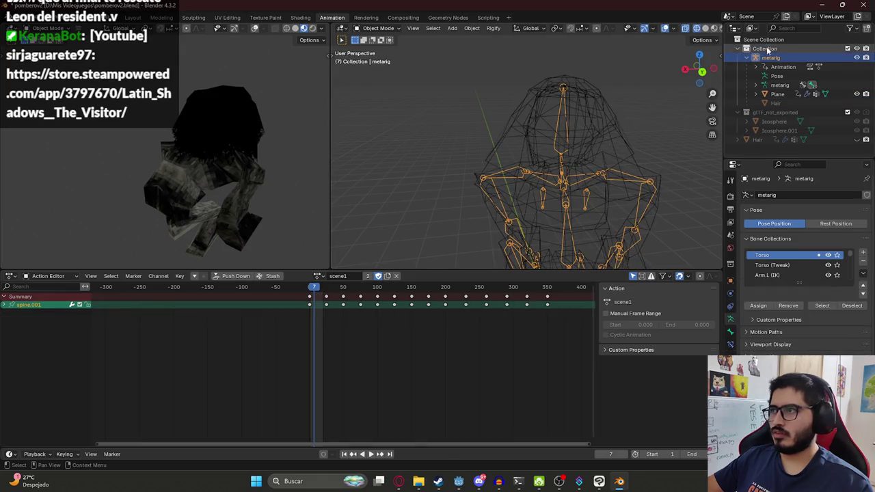
pyautogui.click(370, 31)
pyautogui.click(379, 53)
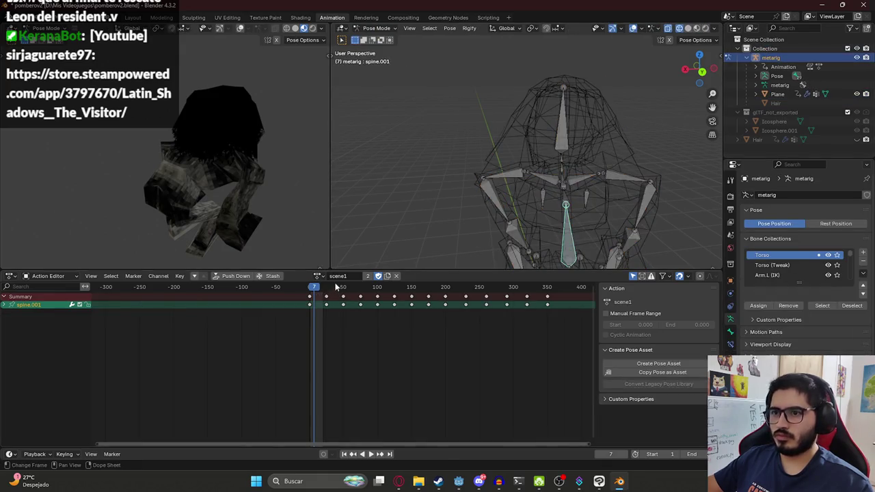
pyautogui.moveTo(346, 286); pyautogui.dragTo(485, 286)
pyautogui.click(318, 275)
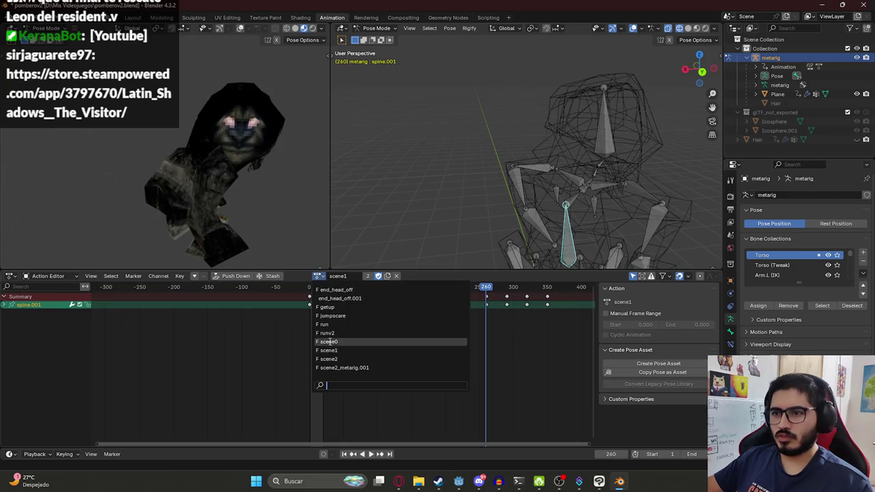
pyautogui.click(333, 335)
pyautogui.press('space')
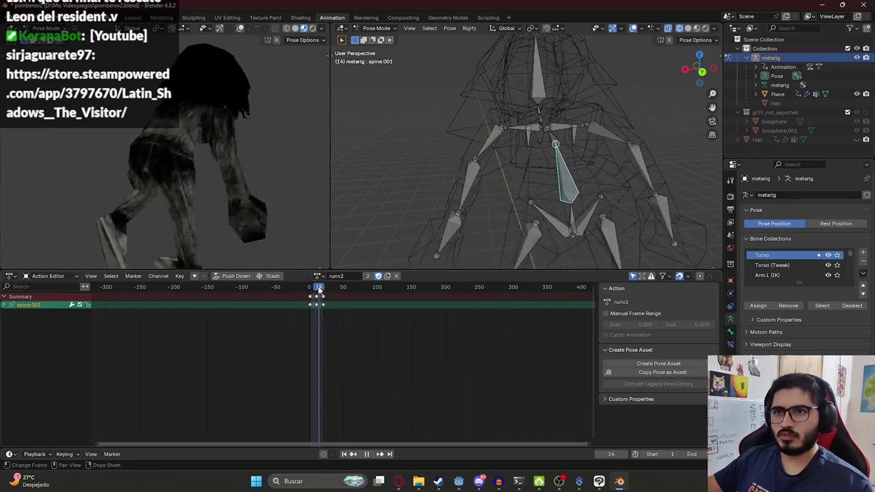
pyautogui.press('Escape')
# Assign the scene0 action to the rig and play it
pyautogui.moveTo(258, 205); pyautogui.dragTo(234, 203, button='middle')
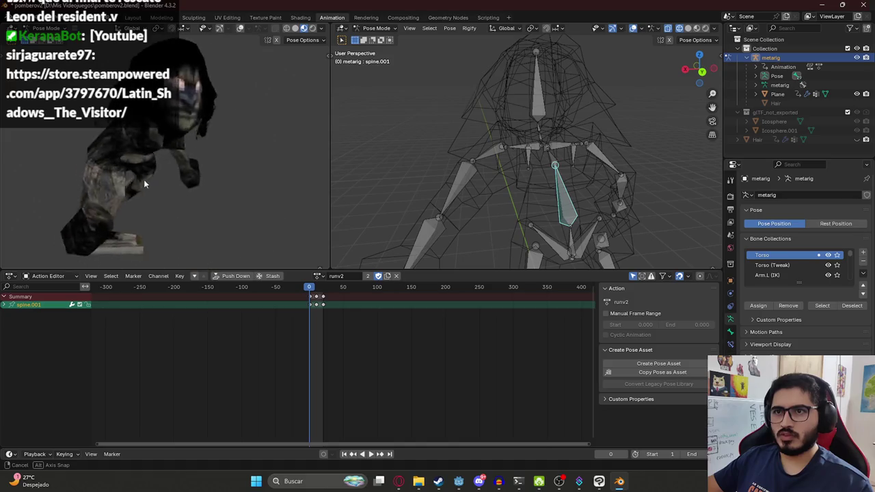
pyautogui.click(318, 276)
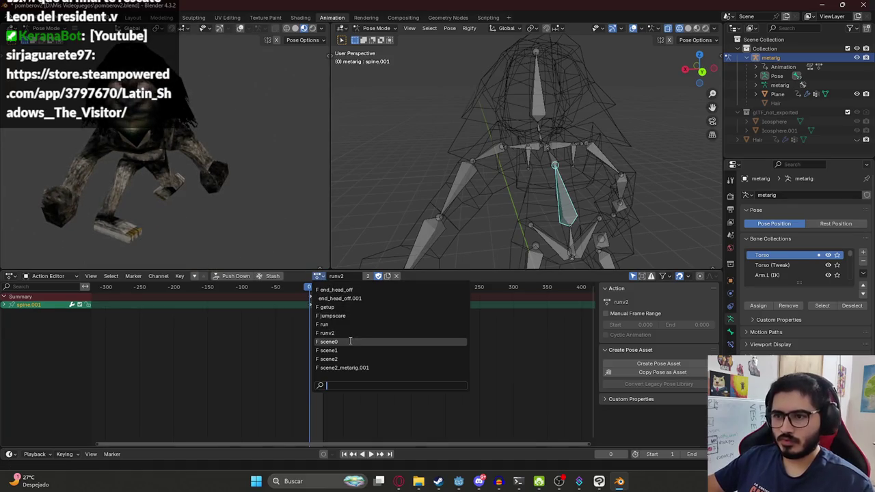
pyautogui.click(351, 340)
pyautogui.press('space')
pyautogui.press('space')
# Assign the getup action, play it from frame 0, and return to the Layout workspace
pyautogui.moveTo(226, 170); pyautogui.dragTo(279, 153, button='middle')
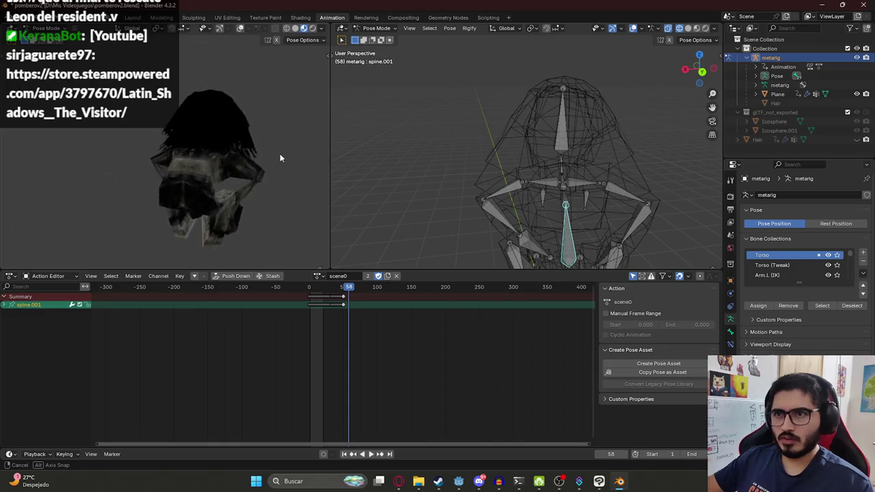
pyautogui.click(320, 276)
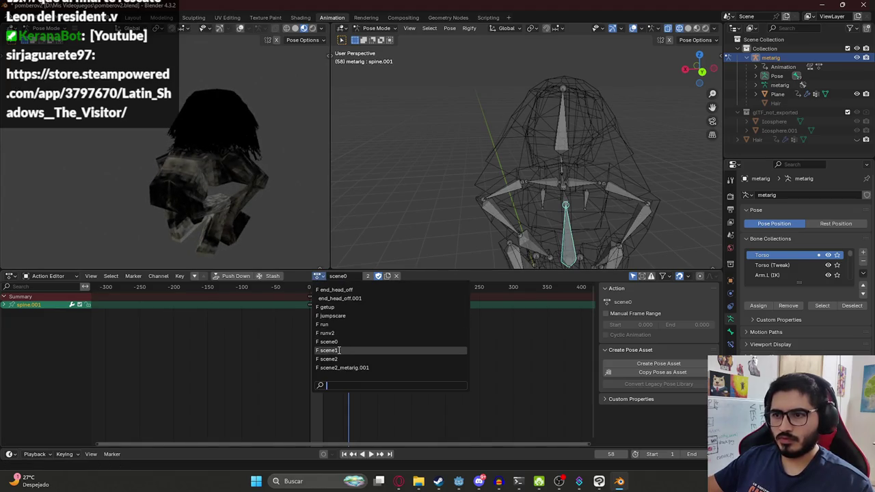
pyautogui.click(335, 307)
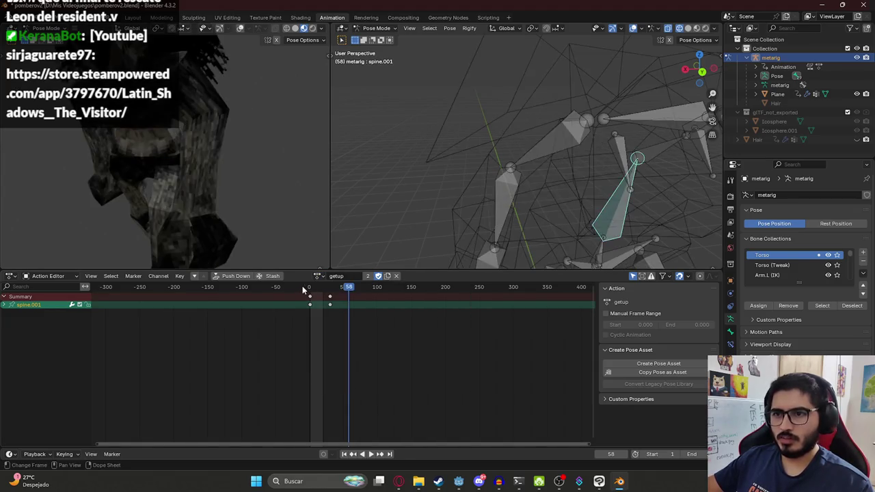
pyautogui.click(309, 287)
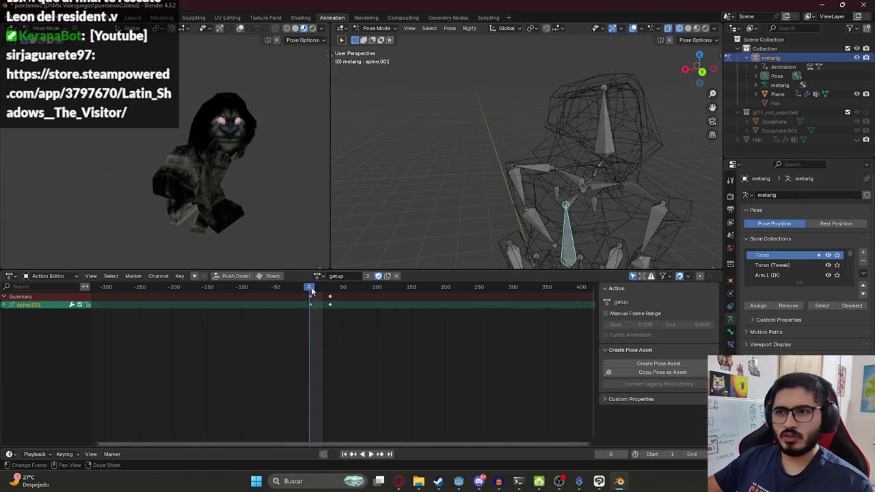
pyautogui.press('space')
pyautogui.click(136, 18)
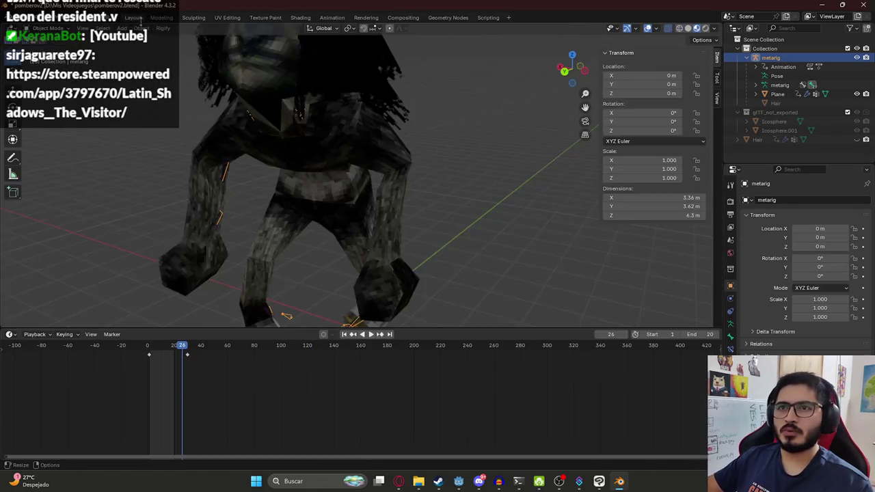
# Select the whole character mesh and save the blend file
pyautogui.scroll(-4, 150, 43)
pyautogui.moveTo(244, 92); pyautogui.dragTo(509, 243)
pyautogui.hotkey('ctrl', 's')
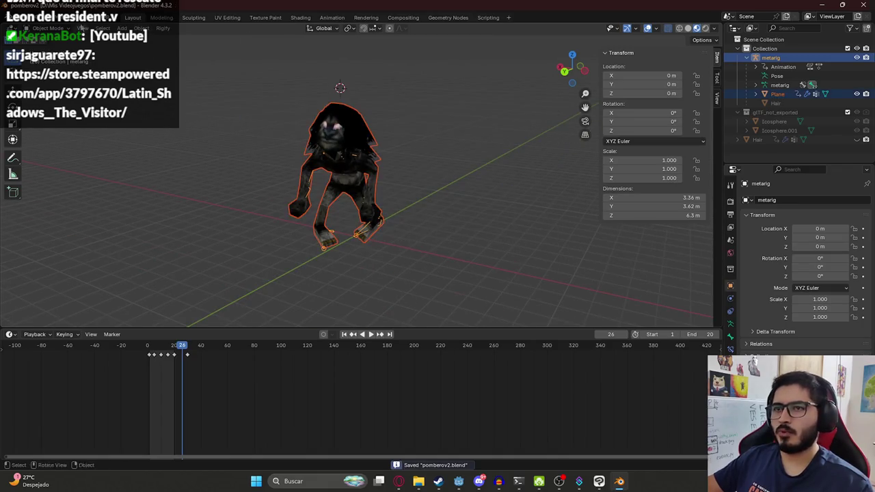
# Export the character as glTF 2.0 to pombero.glb in the assets/characters folder
pyautogui.click(24, 17)
pyautogui.click(184, 247)
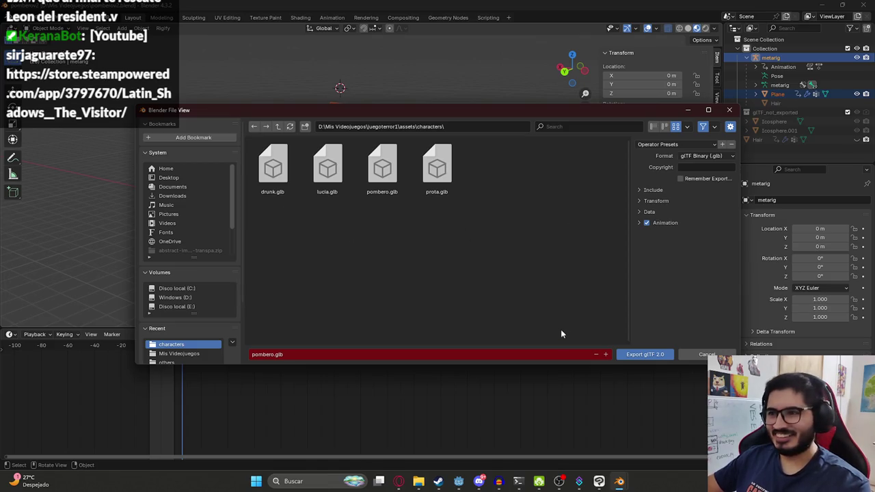
pyautogui.click(651, 357)
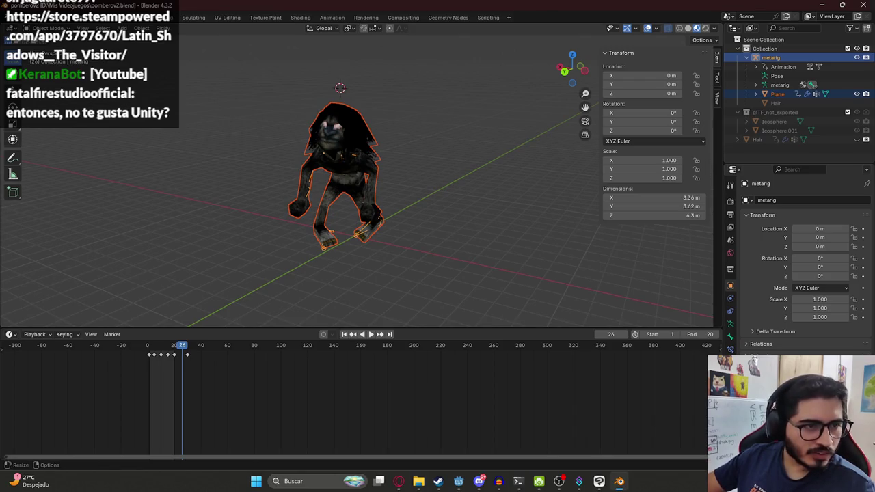
pyautogui.moveTo(340, 189); pyautogui.dragTo(339, 181, button='middle')
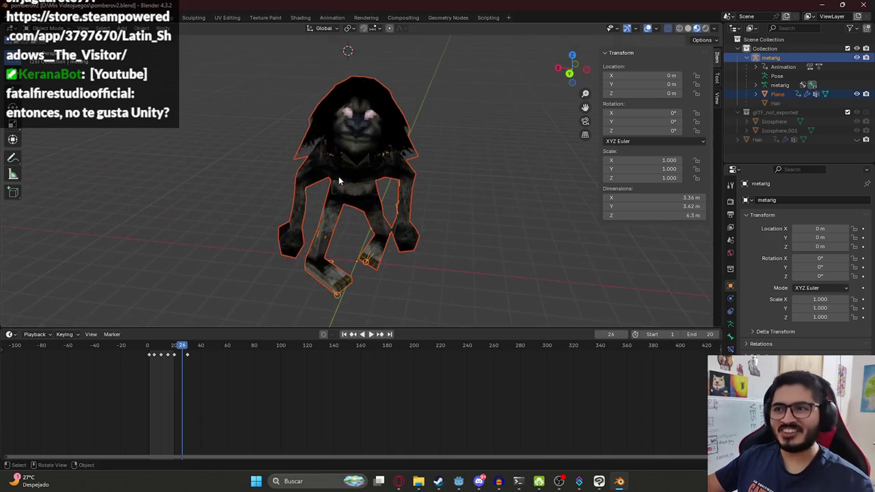
pyautogui.click(459, 481)
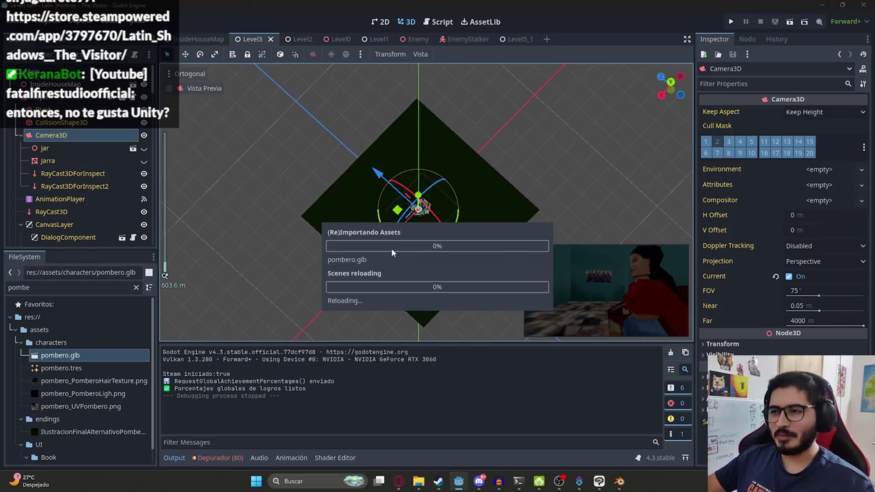
# Deselect the Camera3D node and reimport pombero.glb from its import settings
pyautogui.moveTo(303, 191)
pyautogui.mouseDown(button='middle')
pyautogui.moveTo(393, 115)
pyautogui.moveTo(401, 140)
pyautogui.mouseUp(button='middle')
pyautogui.click(351, 100)
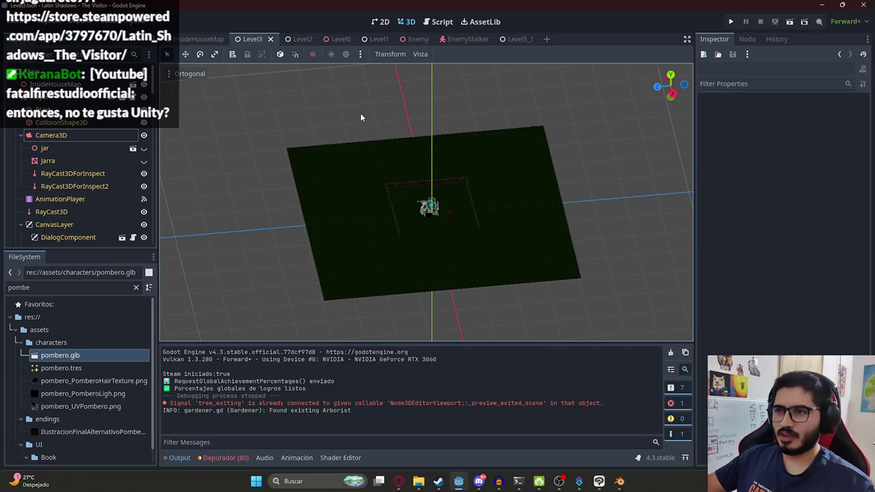
pyautogui.scroll(-5, 460, 155)
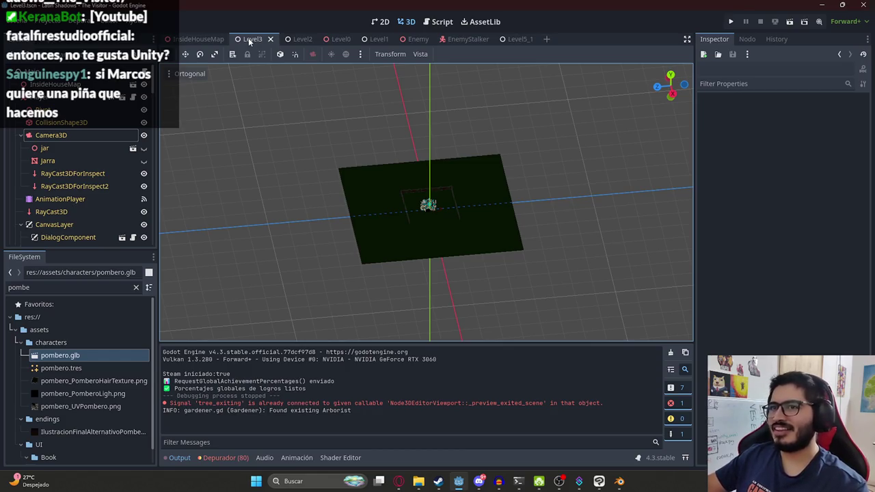
pyautogui.rightClick(250, 41)
pyautogui.doubleClick(93, 353)
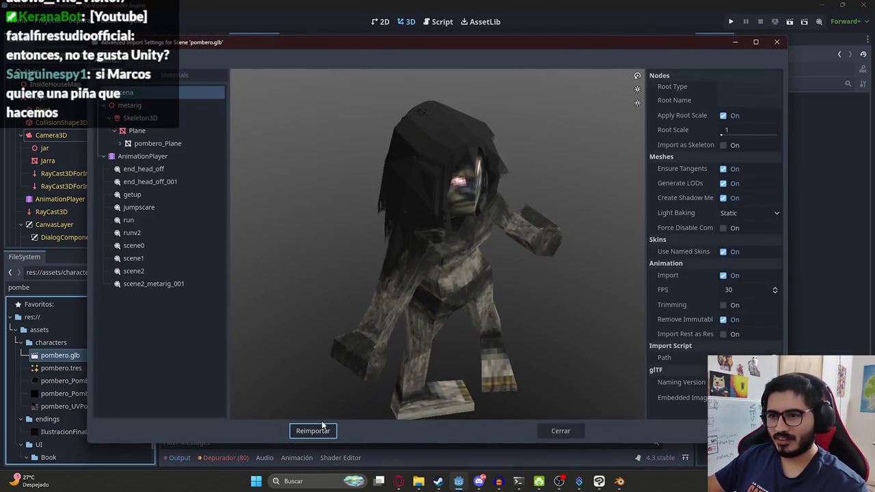
pyautogui.click(318, 430)
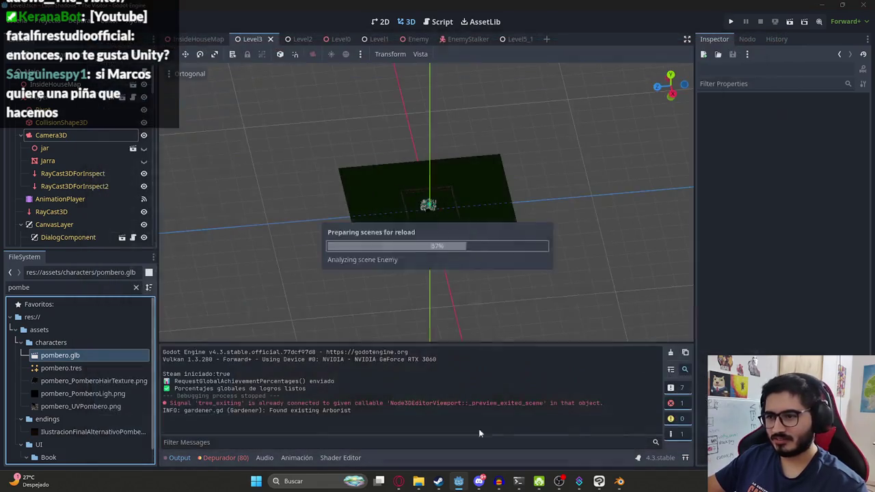
# Reload the Level3 scene and run the game with F5
pyautogui.rightClick(244, 43)
pyautogui.click(288, 118)
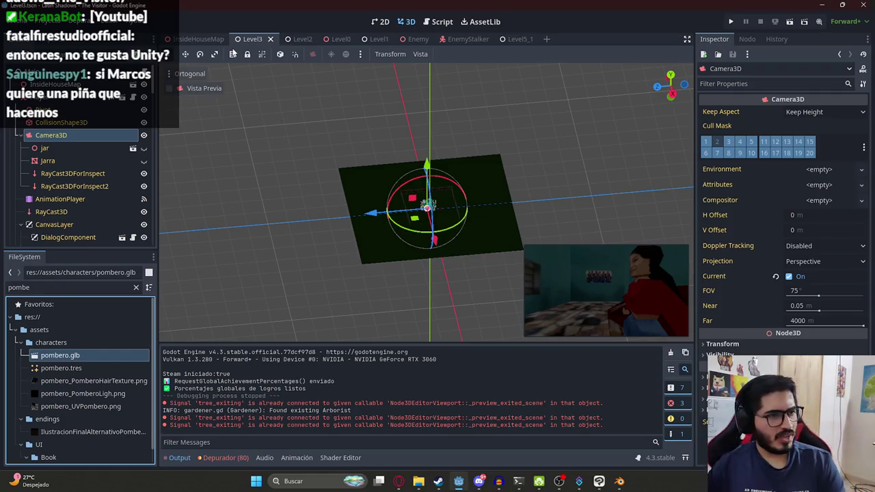
pyautogui.press('F5')
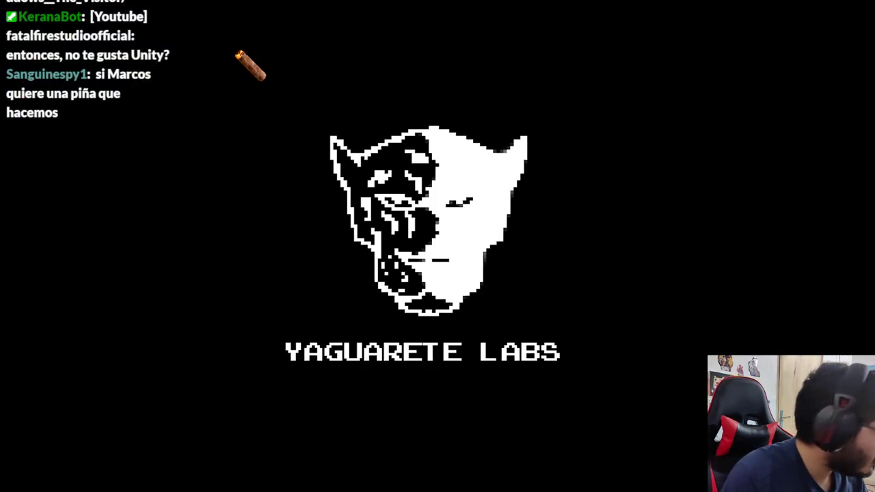
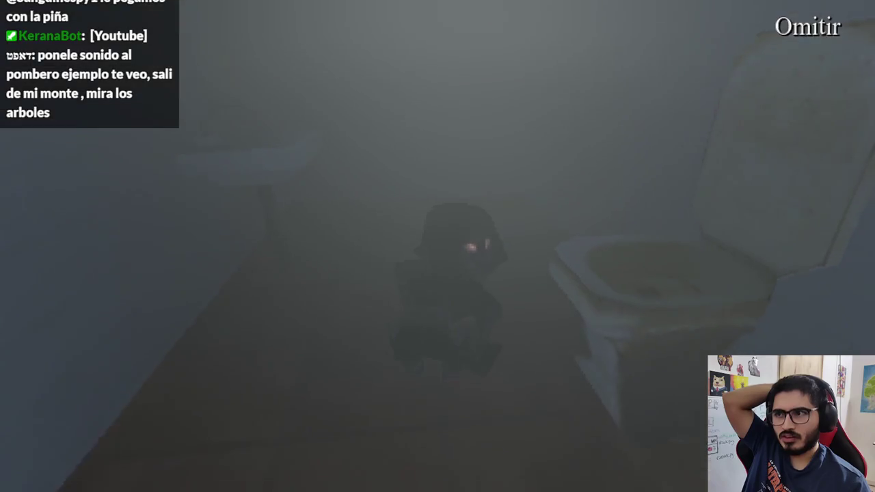
# Stop the game, close the Level3 tab, and reopen Level3.tscn via a 'level3' FileSystem filter
pyautogui.press('F8')
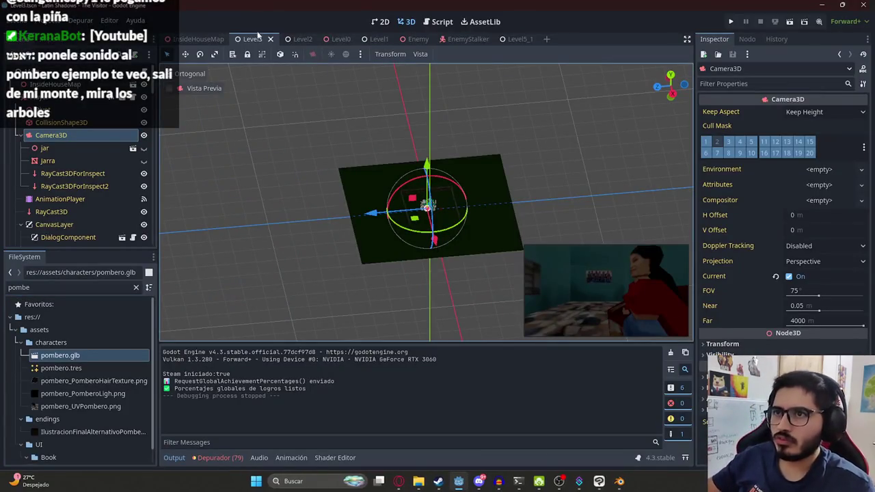
pyautogui.click(270, 39)
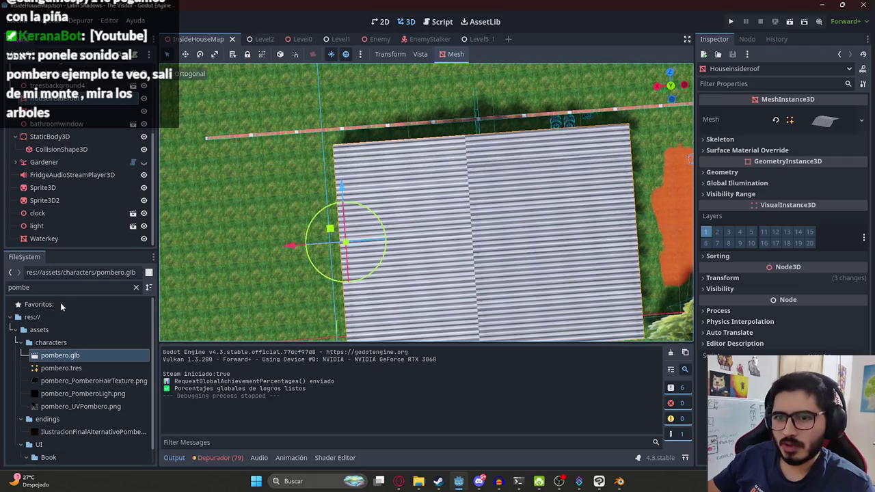
pyautogui.doubleClick(20, 287)
pyautogui.write('level3')
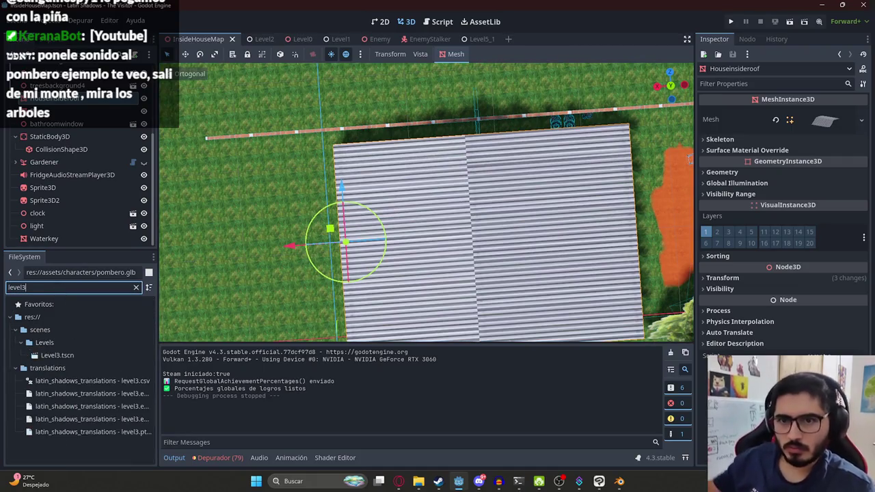
pyautogui.doubleClick(57, 355)
# Check the Level3 scene tab's options, then briefly switch to Blender and back to Godot
pyautogui.rightClick(513, 39)
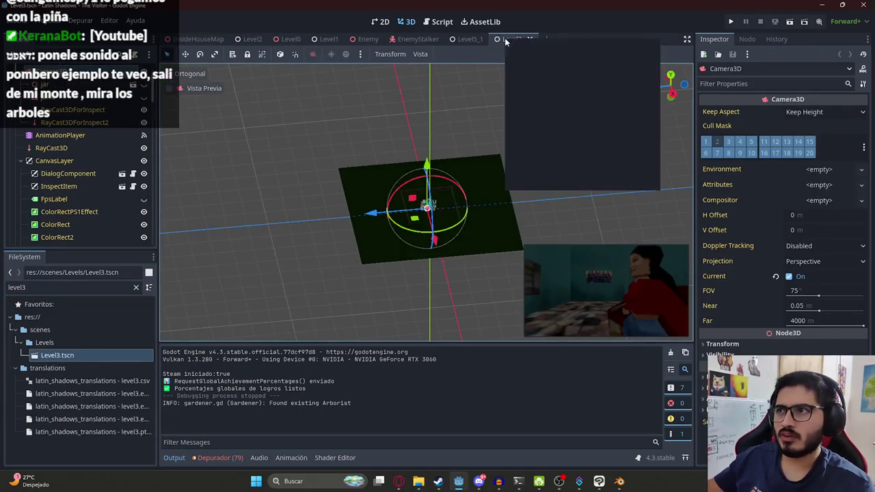
pyautogui.click(544, 115)
pyautogui.click(620, 482)
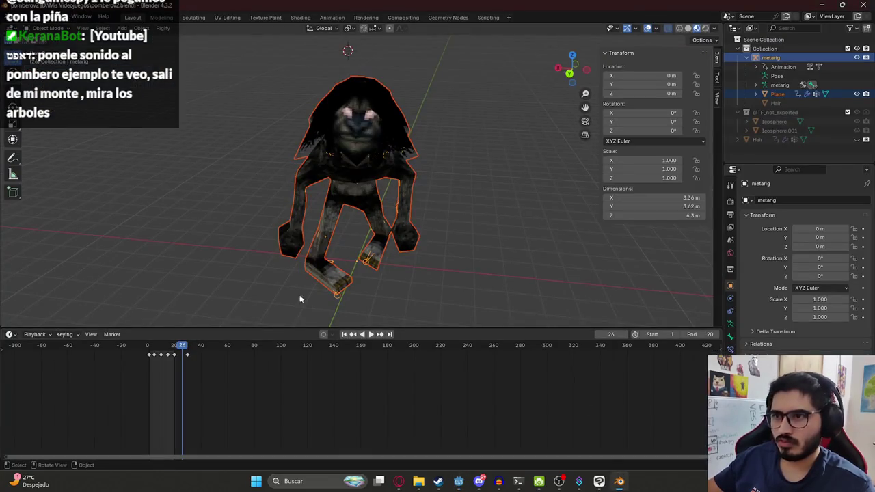
pyautogui.hotkey('alt', 'Tab')
pyautogui.press('F6')
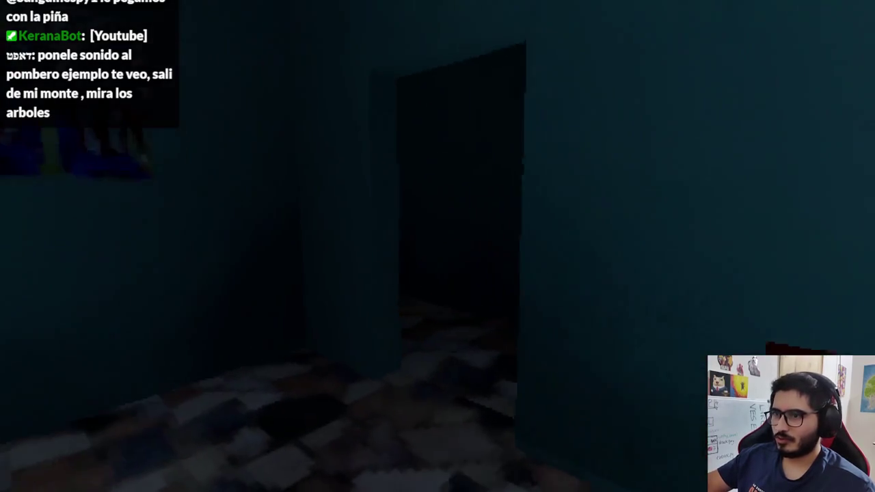
pyautogui.press('w')
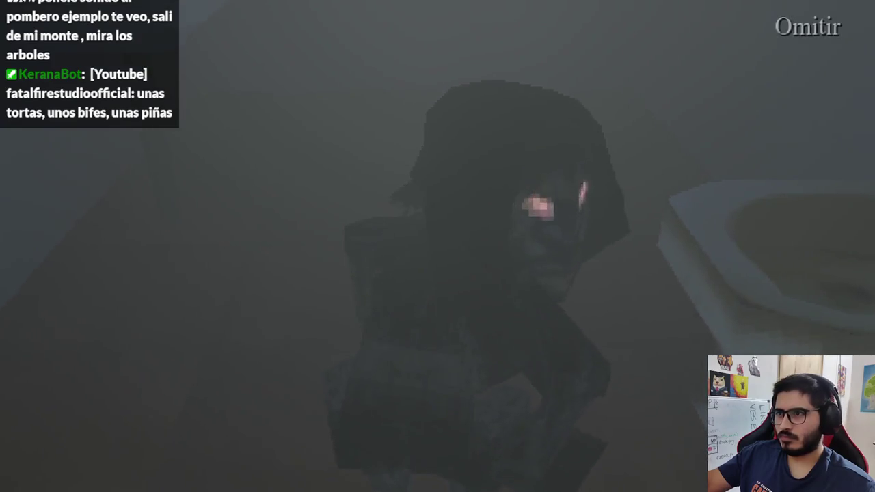
pyautogui.press('F8')
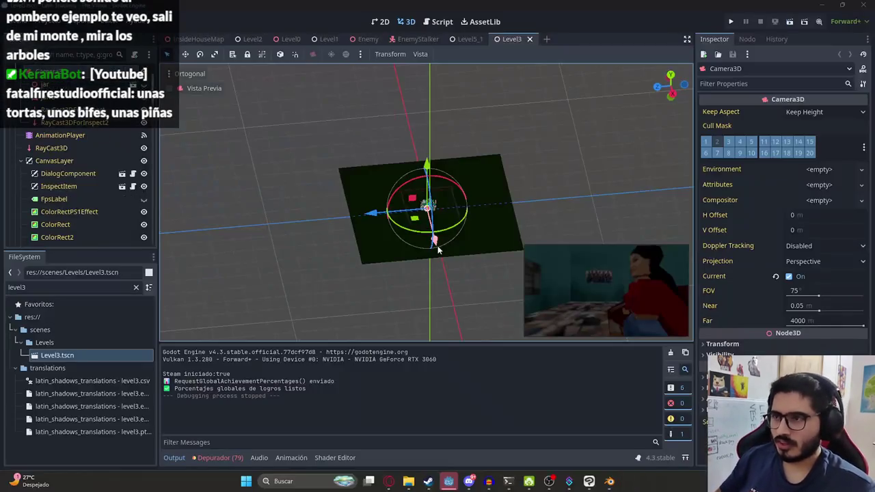
# In Blender's Animation workspace, play the rig's current action from frame 0 while orbiting the character
pyautogui.click(619, 482)
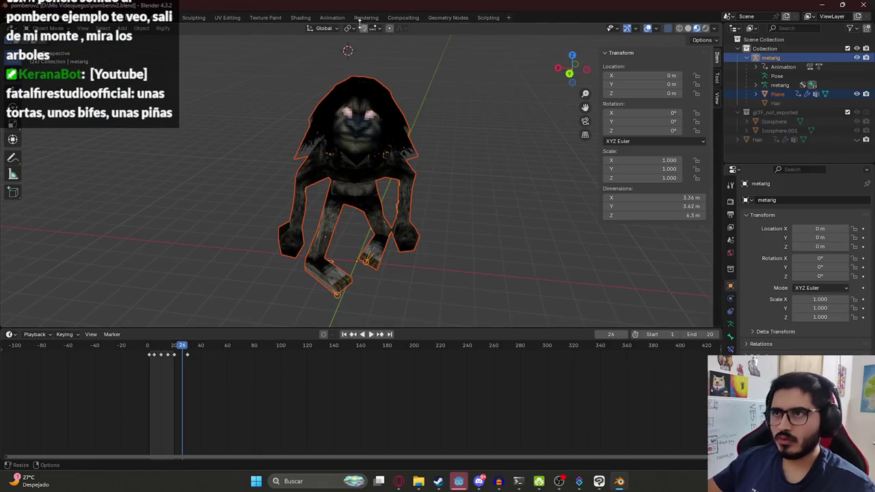
pyautogui.click(298, 17)
pyautogui.click(342, 18)
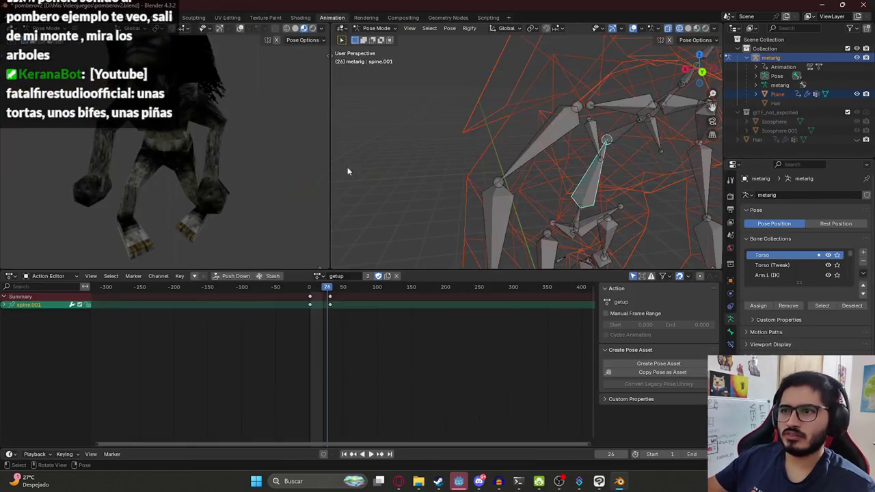
pyautogui.click(309, 294)
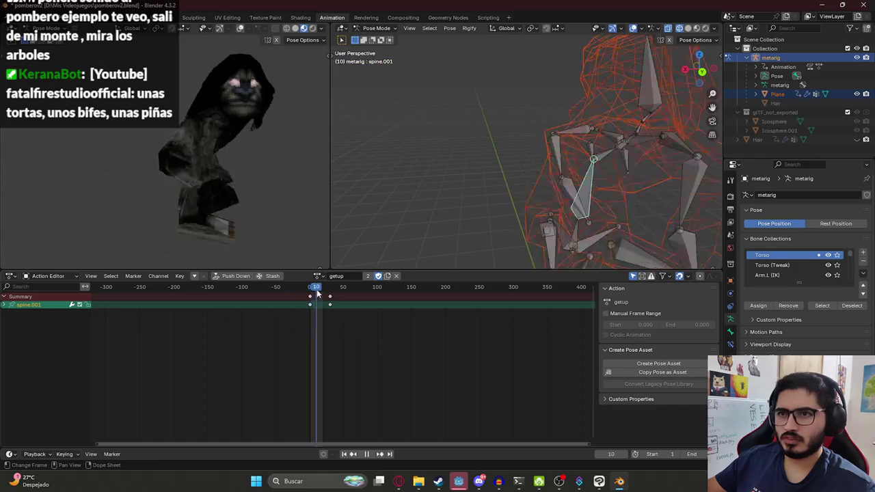
pyautogui.moveTo(212, 157)
pyautogui.mouseDown(button='middle')
pyautogui.moveTo(242, 121)
pyautogui.moveTo(209, 155)
pyautogui.moveTo(78, 178)
pyautogui.moveTo(165, 153)
pyautogui.moveTo(168, 126)
pyautogui.moveTo(197, 125)
pyautogui.moveTo(126, 141)
pyautogui.moveTo(167, 149)
pyautogui.moveTo(194, 174)
pyautogui.moveTo(162, 169)
pyautogui.moveTo(240, 152)
pyautogui.moveTo(207, 165)
pyautogui.moveTo(226, 160)
pyautogui.moveTo(197, 139)
pyautogui.moveTo(125, 137)
pyautogui.mouseUp(button='middle')
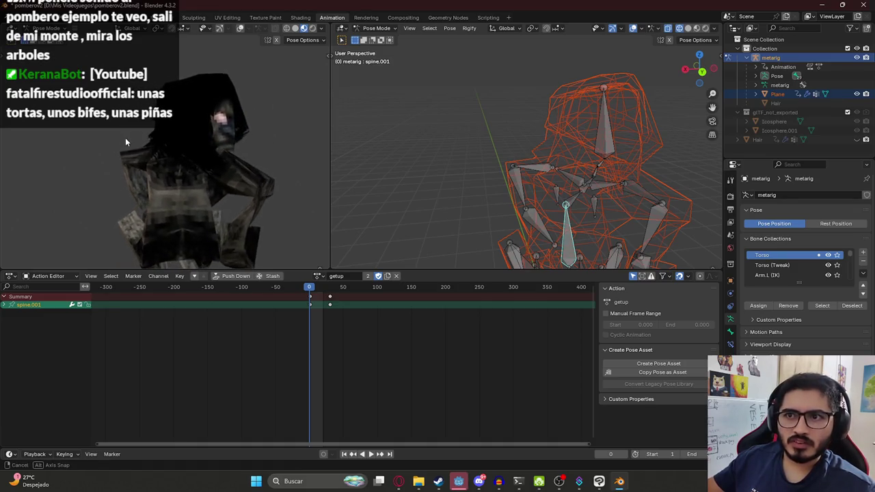
pyautogui.press('space')
pyautogui.moveTo(320, 290); pyautogui.dragTo(305, 290)
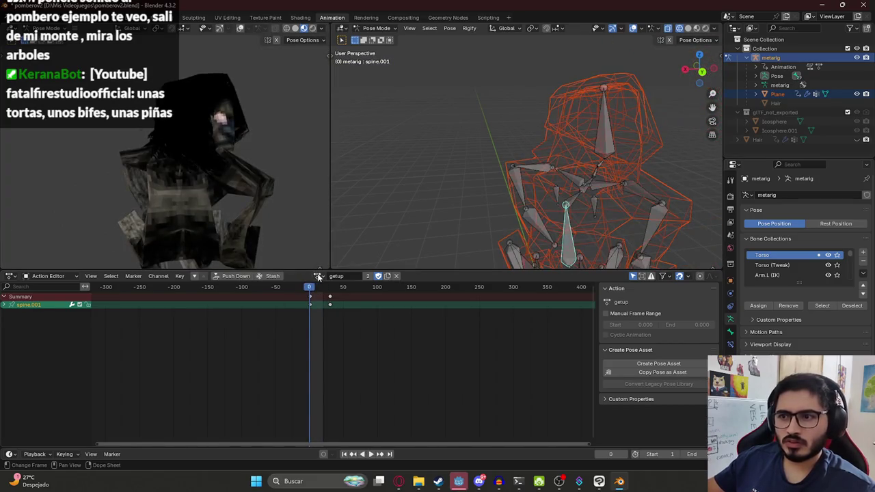
# Load the scene1 action and scrub it between frames 4 and 254 while orbiting the character
pyautogui.click(319, 277)
pyautogui.click(335, 351)
pyautogui.moveTo(314, 290); pyautogui.dragTo(482, 292)
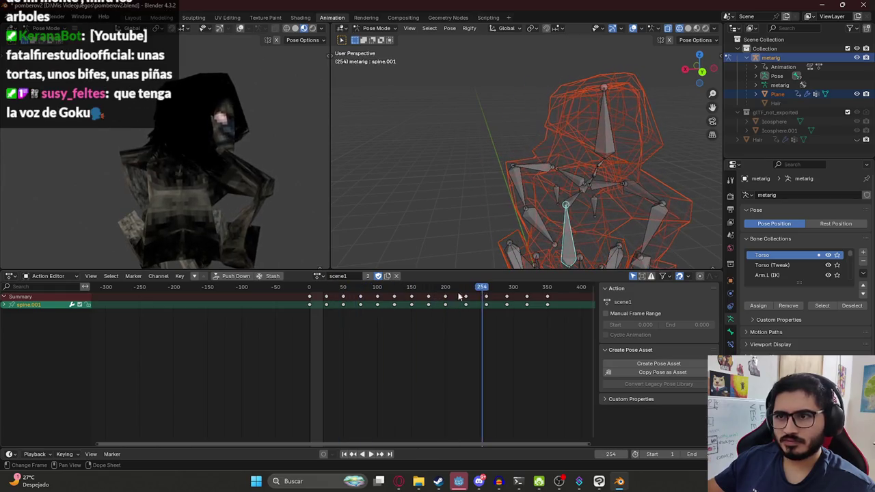
pyautogui.click(312, 287)
pyautogui.moveTo(219, 198); pyautogui.dragTo(170, 172, button='middle')
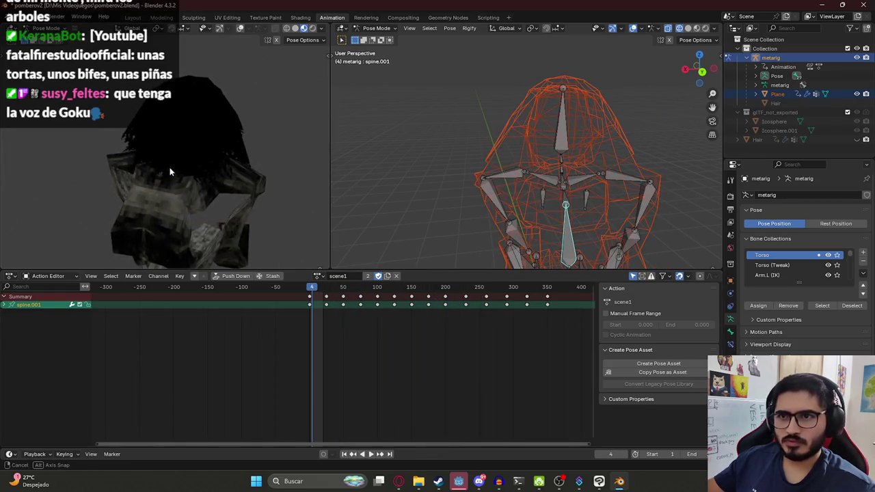
pyautogui.moveTo(317, 288); pyautogui.dragTo(468, 292)
pyautogui.moveTo(173, 150); pyautogui.dragTo(141, 128, button='middle')
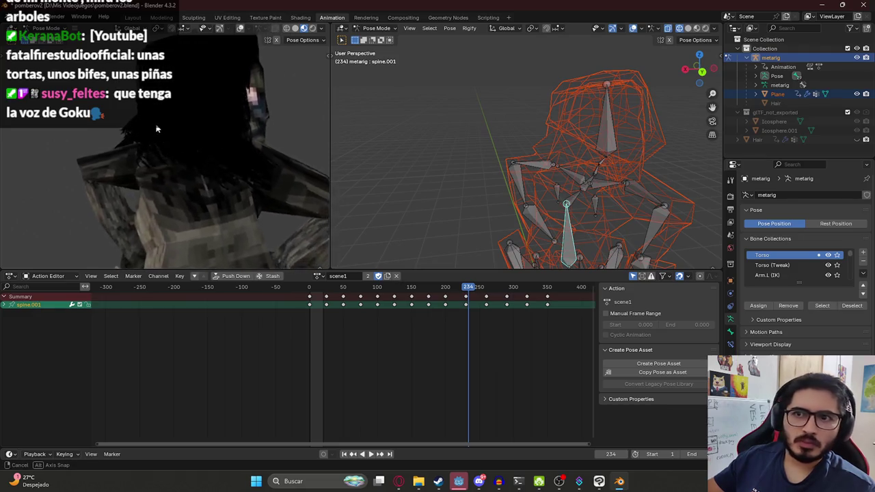
pyautogui.moveTo(142, 128); pyautogui.dragTo(155, 125, button='middle')
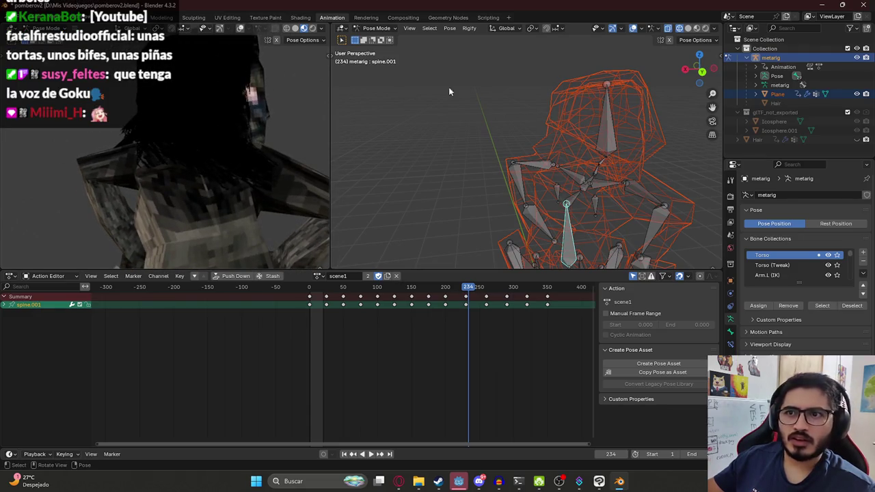
pyautogui.click(380, 28)
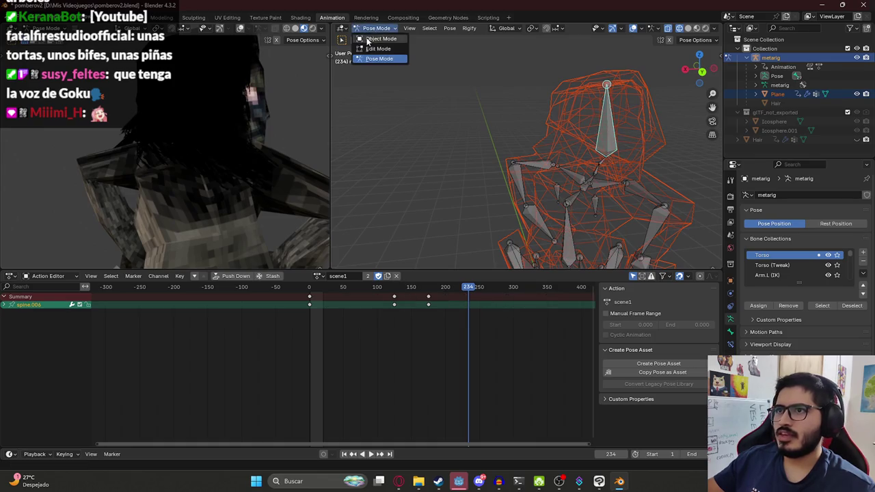
# Switch the mesh to Weight Paint mode and paint spine.006 weight onto the head and face
pyautogui.click(373, 37)
pyautogui.hotkey('ctrl', 'Tab')
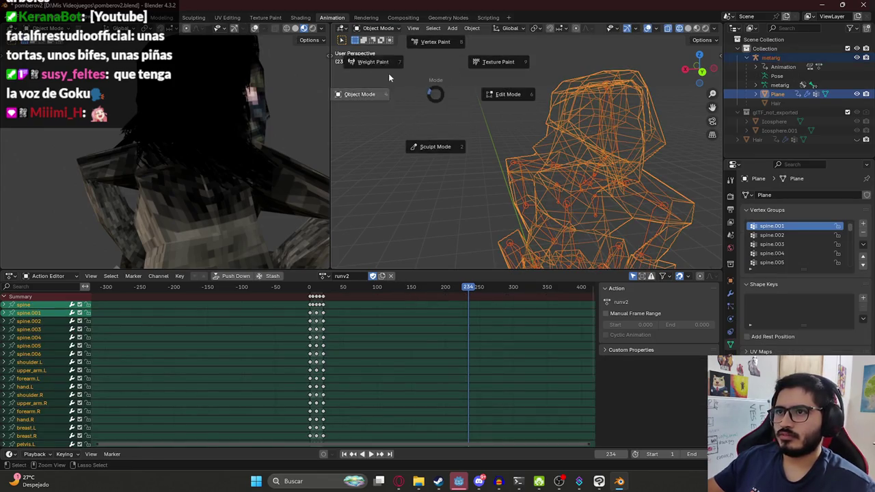
pyautogui.click(386, 71)
pyautogui.keyDown('ctrl'); pyautogui.click(613, 135); pyautogui.keyUp('ctrl')
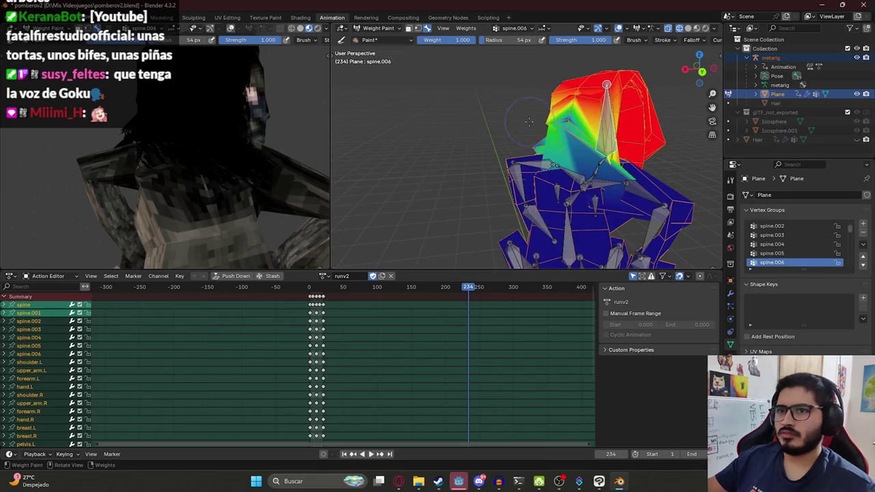
pyautogui.moveTo(373, 104); pyautogui.dragTo(554, 142, button='middle')
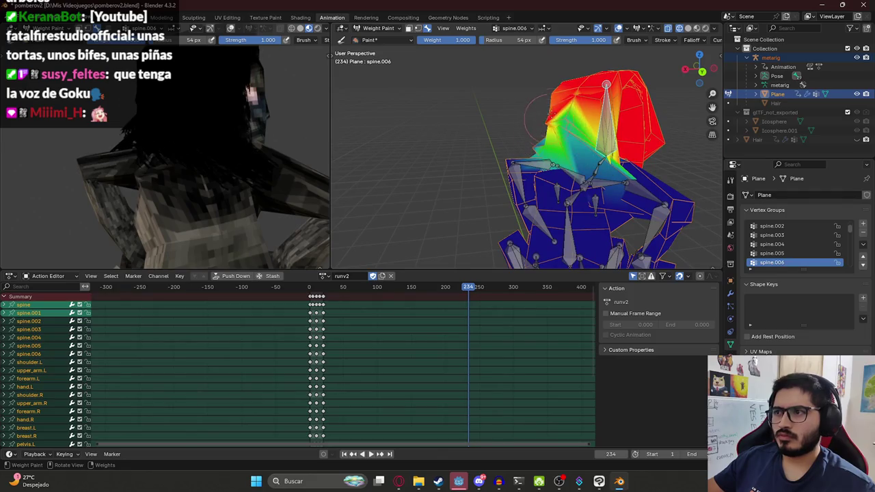
pyautogui.keyDown('ctrl'); pyautogui.moveTo(555, 127); pyautogui.dragTo(575, 147); pyautogui.keyUp('ctrl')
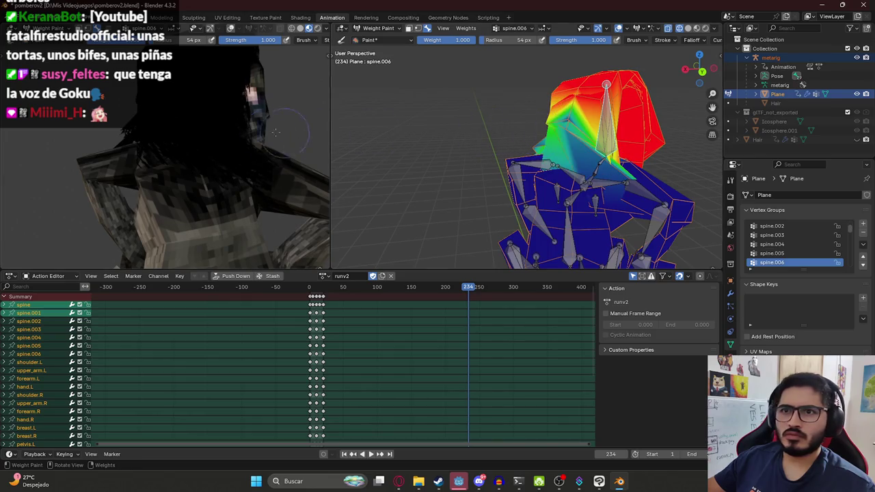
# Add more spine.006 weight to the head, neck and shoulder
pyautogui.moveTo(275, 132); pyautogui.dragTo(213, 122, button='middle')
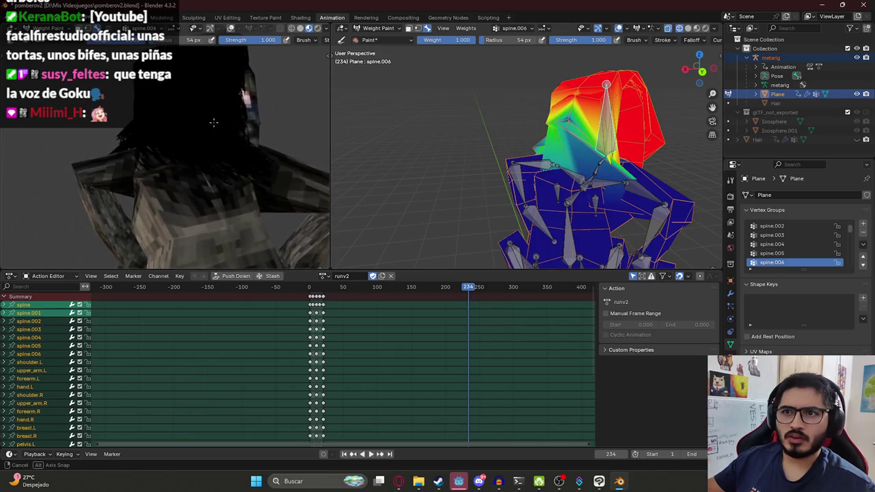
pyautogui.moveTo(534, 130)
pyautogui.mouseDown(button='middle')
pyautogui.moveTo(608, 149)
pyautogui.moveTo(549, 132)
pyautogui.mouseUp(button='middle')
pyautogui.scroll(2, 550, 132)
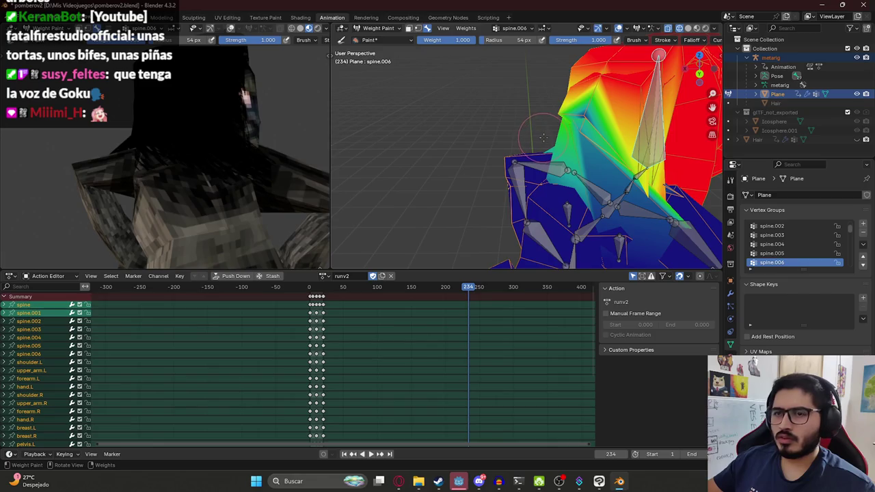
pyautogui.moveTo(266, 136); pyautogui.dragTo(198, 135, button='middle')
pyautogui.click(589, 118)
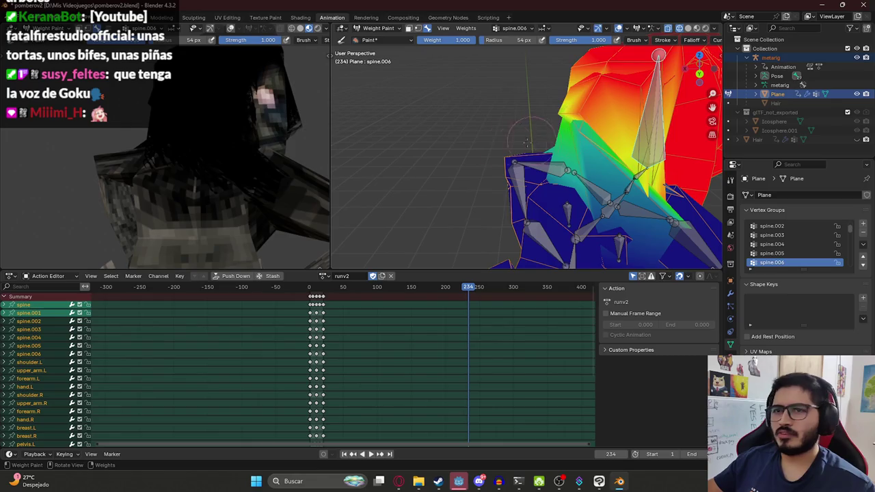
pyautogui.moveTo(526, 143); pyautogui.dragTo(540, 146)
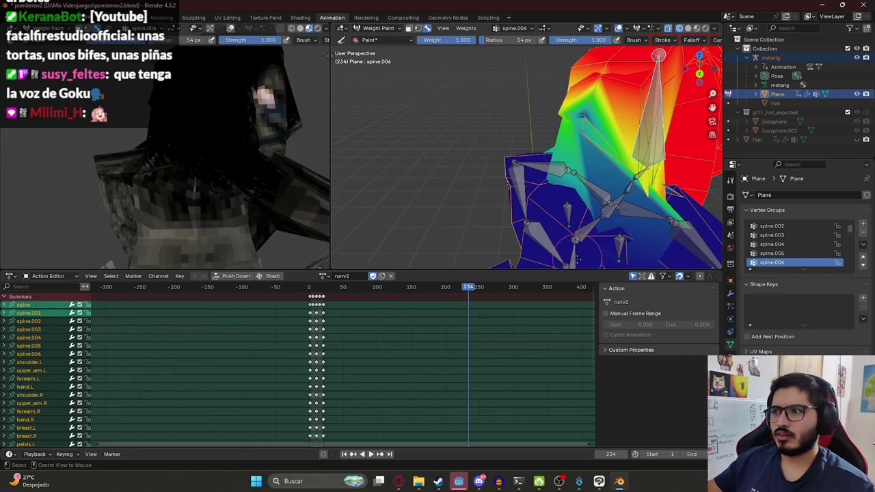
# Select spine.001, undo two strokes, and play runv2 to check the deformation
pyautogui.keyDown('ctrl'); pyautogui.click(575, 240); pyautogui.keyUp('ctrl')
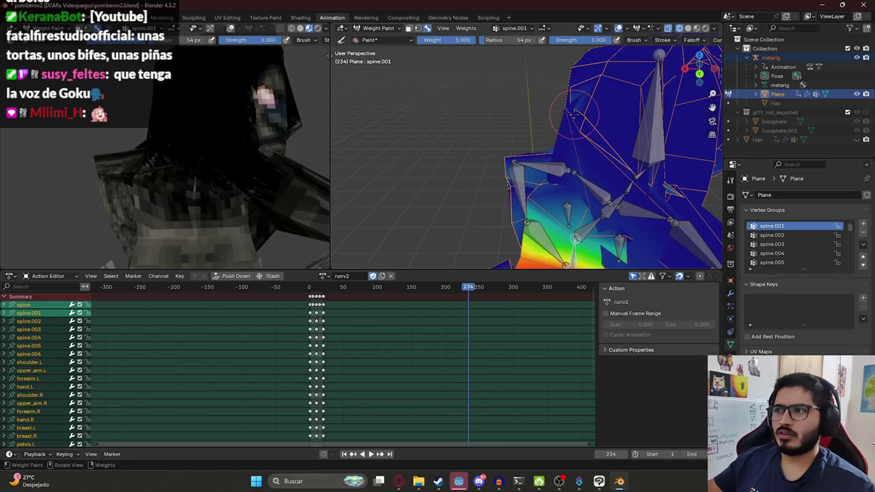
pyautogui.hotkey('ctrl', 'z')
pyautogui.hotkey('ctrl', 'z')
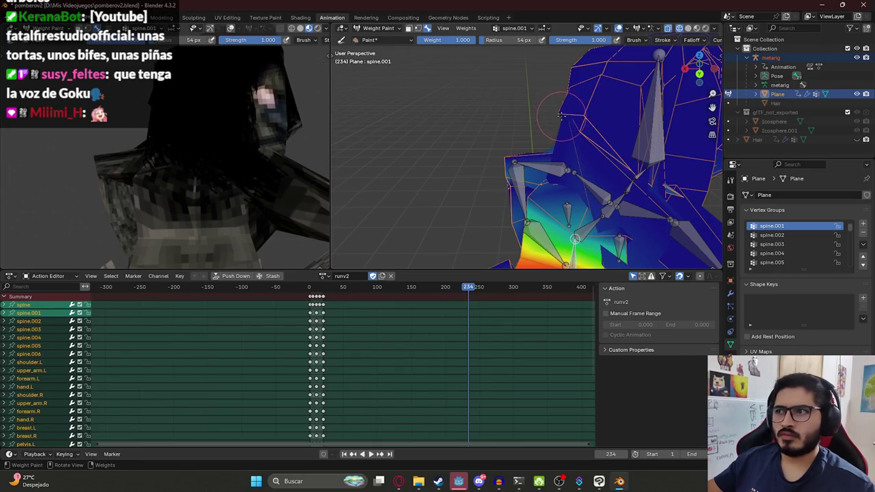
pyautogui.hotkey('ctrl', 'z')
pyautogui.hotkey('ctrl', 'z')
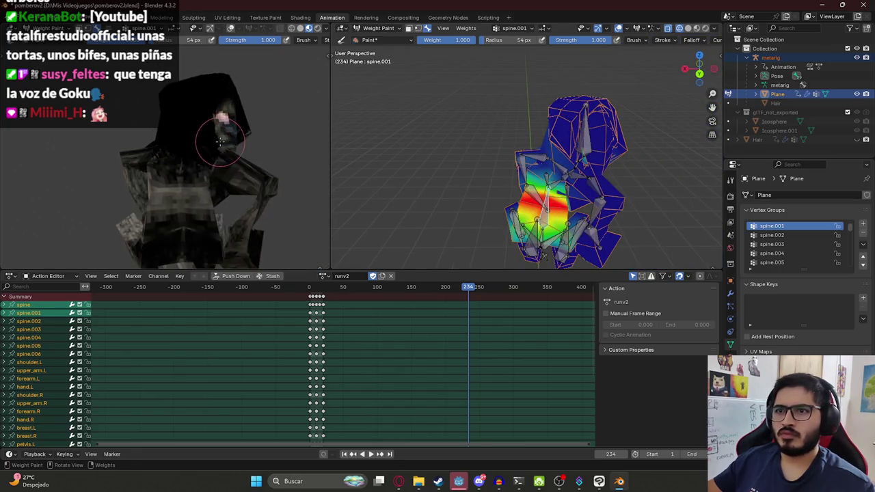
pyautogui.press('space')
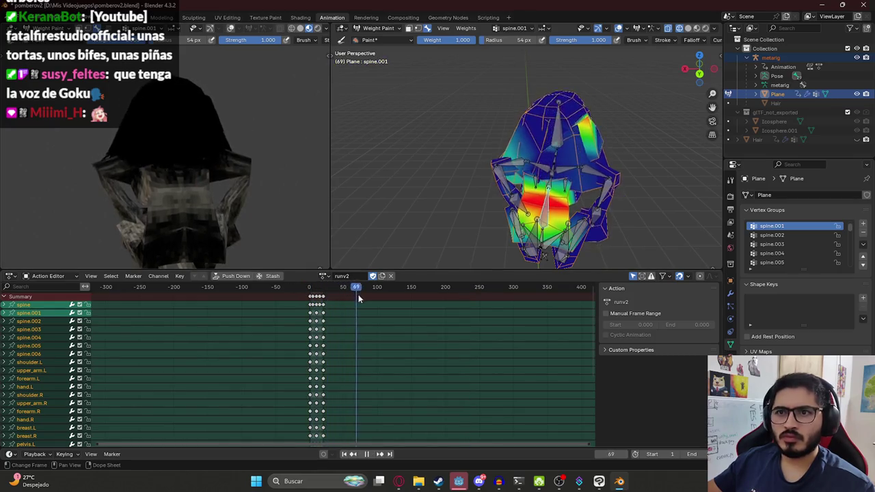
pyautogui.press('space')
pyautogui.moveTo(255, 205); pyautogui.dragTo(180, 175, button='middle')
pyautogui.moveTo(533, 164)
pyautogui.mouseDown(button='middle')
pyautogui.moveTo(557, 140)
pyautogui.moveTo(518, 135)
pyautogui.moveTo(541, 125)
pyautogui.moveTo(529, 134)
pyautogui.mouseUp(button='middle')
pyautogui.scroll(4, 557, 140)
# Undo the last stroke, paint full spine.006 weight onto the hair, and save
pyautogui.hotkey('ctrl', 'z')
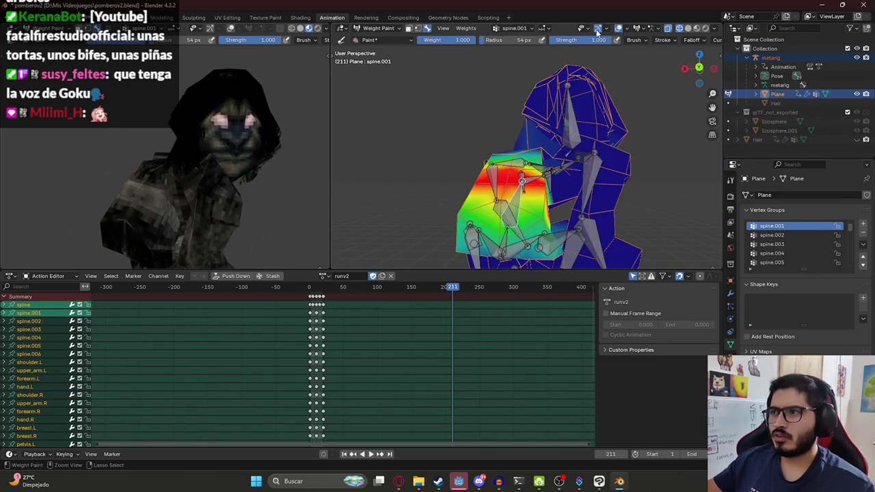
pyautogui.keyDown('ctrl'); pyautogui.click(590, 60); pyautogui.keyUp('ctrl')
pyautogui.press('KP_Decimal')
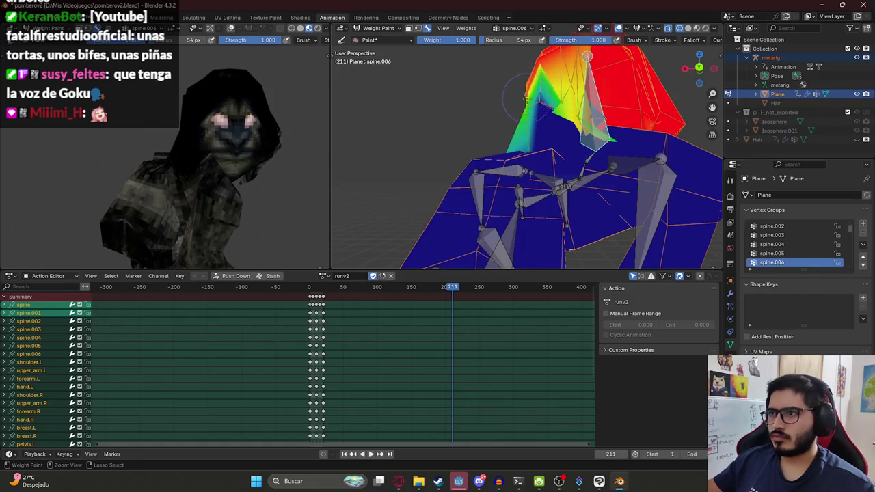
pyautogui.moveTo(524, 99); pyautogui.dragTo(522, 91)
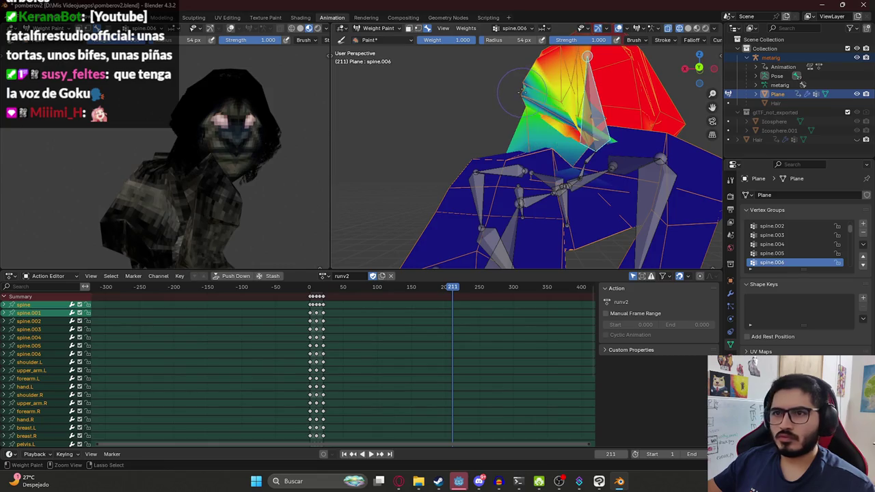
pyautogui.hotkey('ctrl', 's')
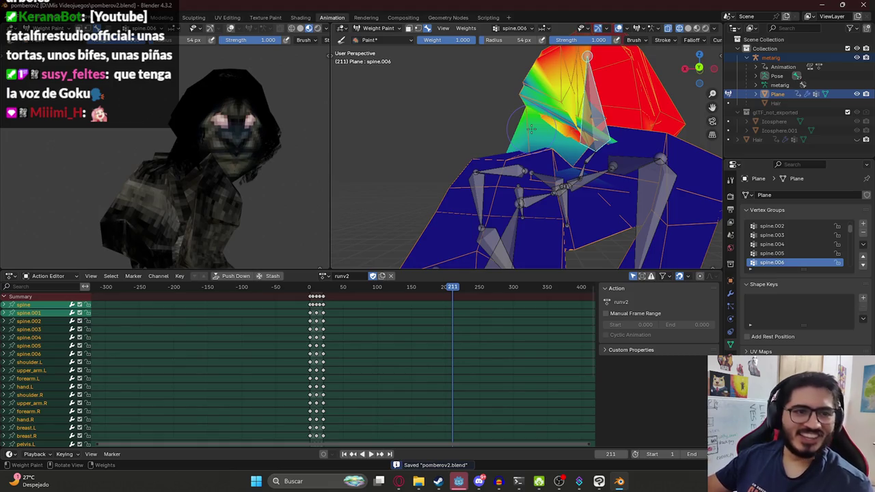
# Paint spine.004 weight onto the upper mesh
pyautogui.moveTo(566, 96); pyautogui.dragTo(569, 127, button='middle')
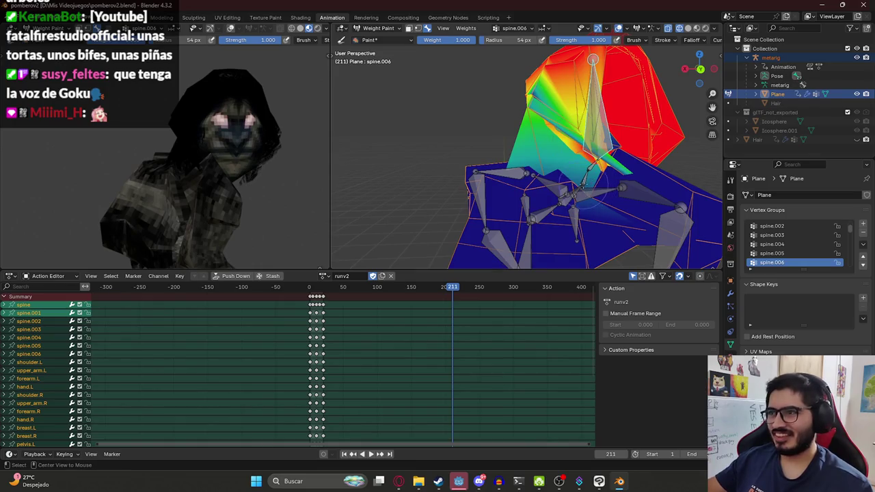
pyautogui.keyDown('alt'); pyautogui.click(588, 161); pyautogui.keyUp('alt')
pyautogui.keyDown('alt'); pyautogui.click(590, 167); pyautogui.keyUp('alt')
pyautogui.keyDown('alt'); pyautogui.click(585, 179); pyautogui.keyUp('alt')
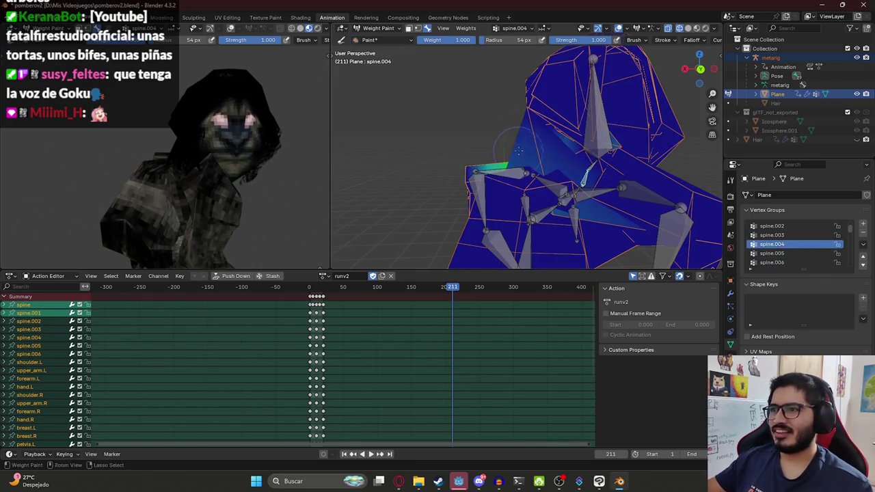
pyautogui.scroll(-5, 509, 150)
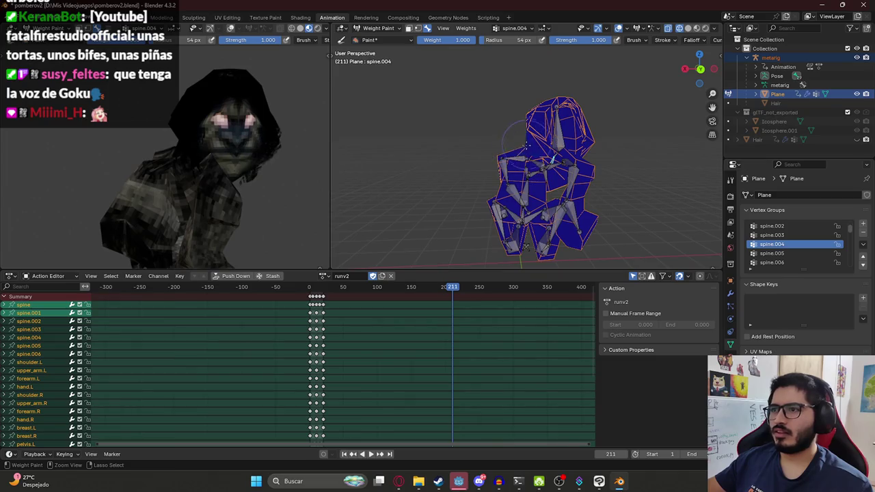
pyautogui.scroll(5, 532, 123)
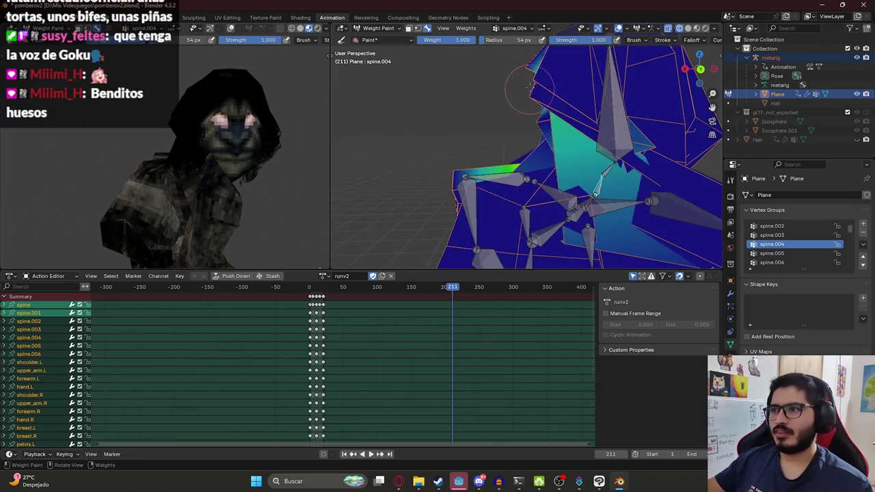
pyautogui.moveTo(530, 78); pyautogui.dragTo(527, 152)
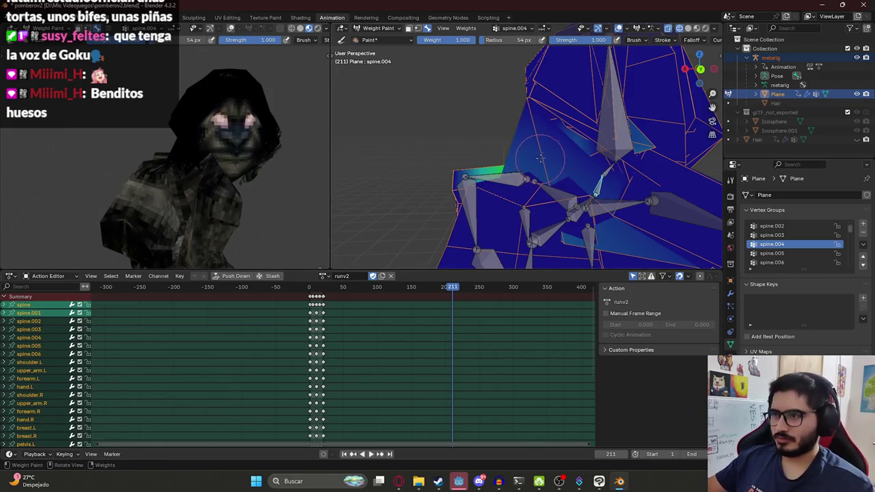
# Review the spine.006 and spine.001 weights on the hair and torso from several angles
pyautogui.keyDown('ctrl'); pyautogui.click(629, 140); pyautogui.keyUp('ctrl')
pyautogui.scroll(-5, 583, 129)
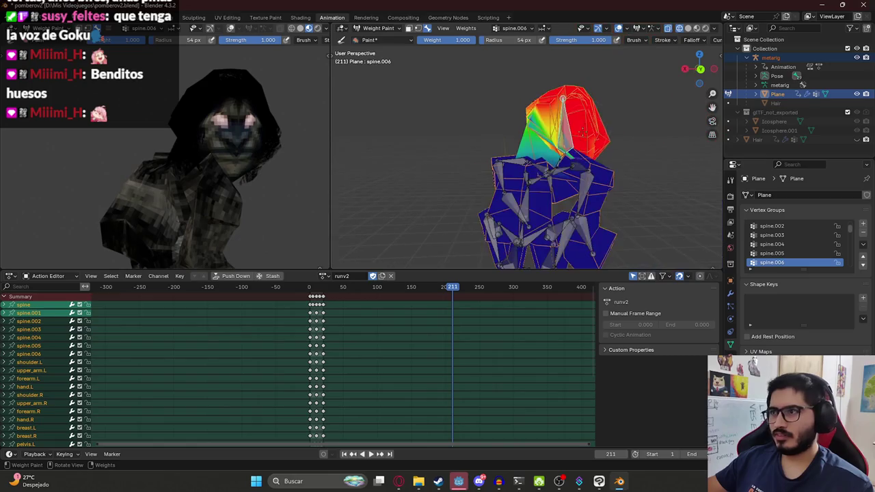
pyautogui.scroll(4, 635, 102)
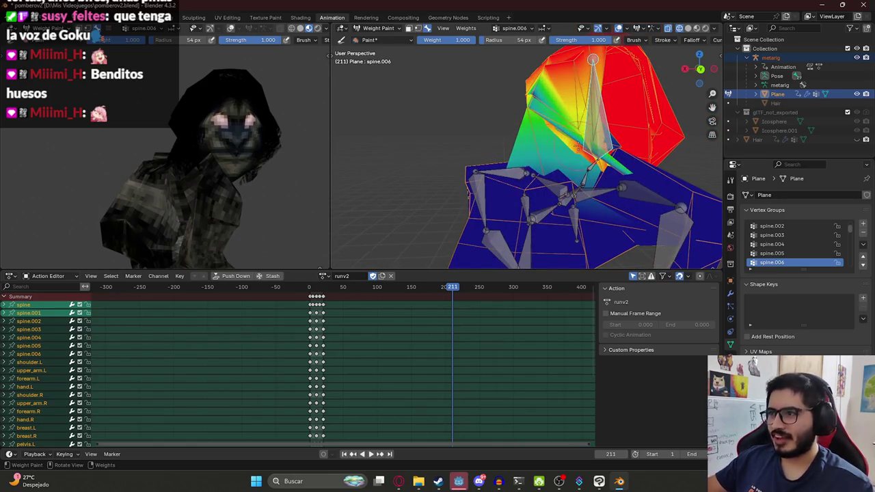
pyautogui.scroll(-4, 578, 146)
pyautogui.moveTo(578, 146); pyautogui.dragTo(547, 171, button='middle')
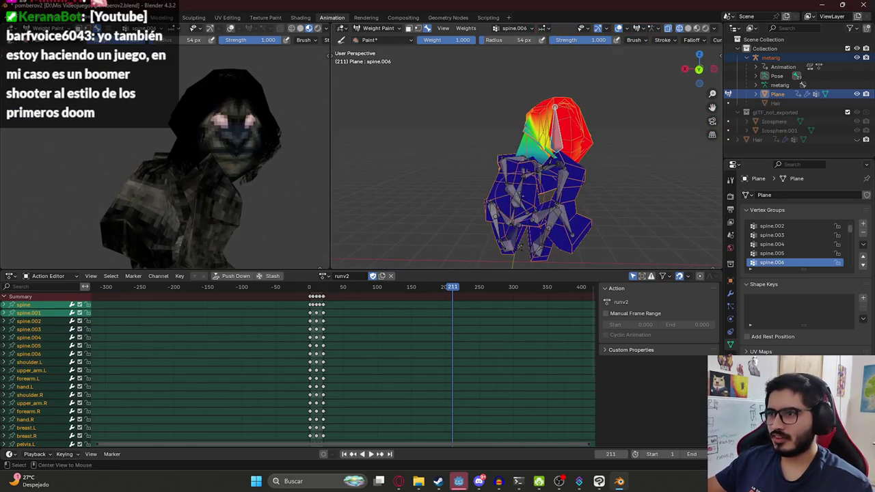
pyautogui.keyDown('ctrl'); pyautogui.click(520, 205); pyautogui.keyUp('ctrl')
pyautogui.scroll(5, 547, 159)
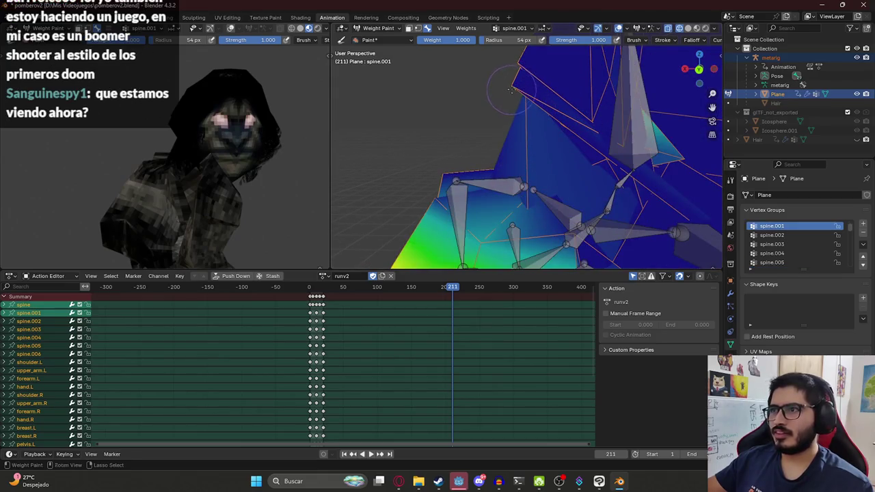
pyautogui.moveTo(510, 89); pyautogui.dragTo(506, 98, button='middle')
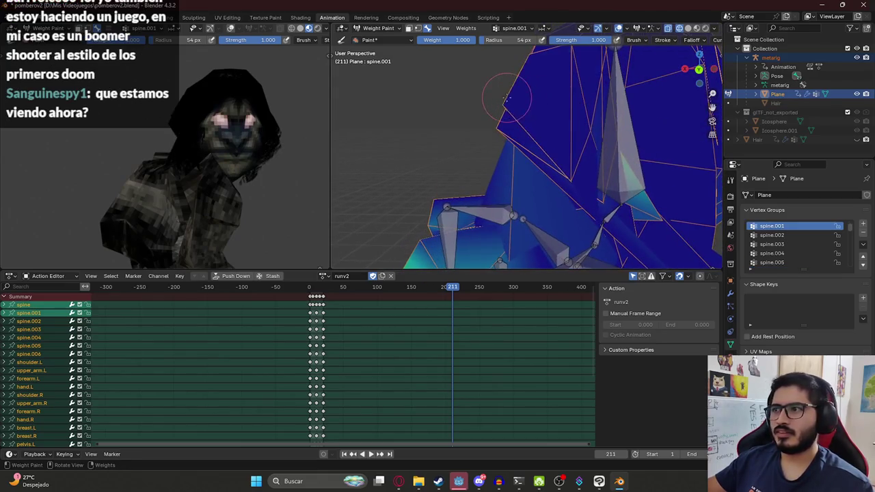
pyautogui.scroll(3, 205, 127)
pyautogui.moveTo(205, 127)
pyautogui.mouseDown(button='middle')
pyautogui.moveTo(242, 130)
pyautogui.moveTo(158, 153)
pyautogui.moveTo(171, 157)
pyautogui.mouseUp(button='middle')
pyautogui.scroll(-3, 592, 162)
# Paint the remaining hair areas fully red in spine.006
pyautogui.keyDown('ctrl'); pyautogui.click(592, 162); pyautogui.keyUp('ctrl')
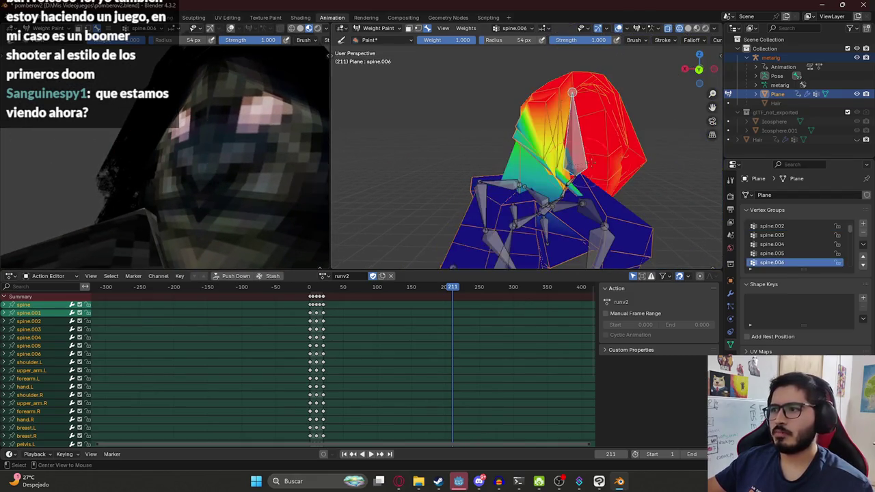
pyautogui.moveTo(587, 162); pyautogui.dragTo(560, 145, button='middle')
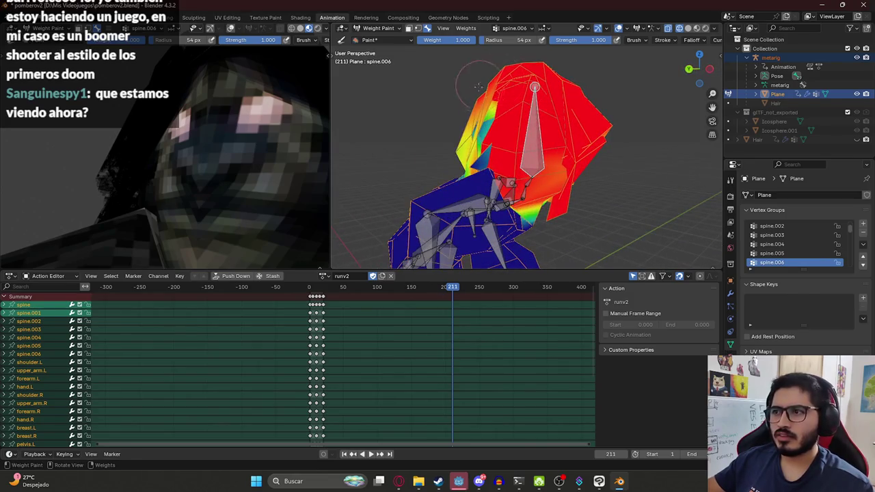
pyautogui.moveTo(479, 86); pyautogui.dragTo(471, 171)
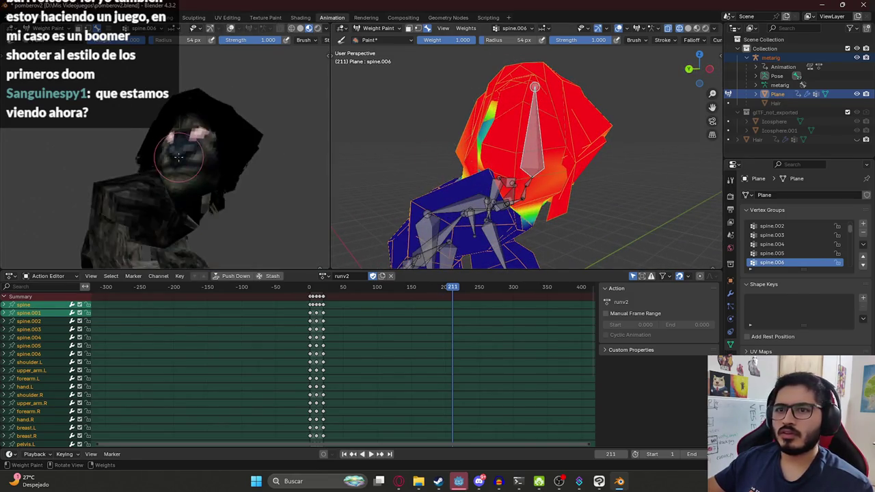
pyautogui.moveTo(177, 156); pyautogui.dragTo(206, 159, button='middle')
pyautogui.moveTo(497, 138)
pyautogui.mouseDown(button='middle')
pyautogui.moveTo(541, 212)
pyautogui.moveTo(625, 195)
pyautogui.mouseUp(button='middle')
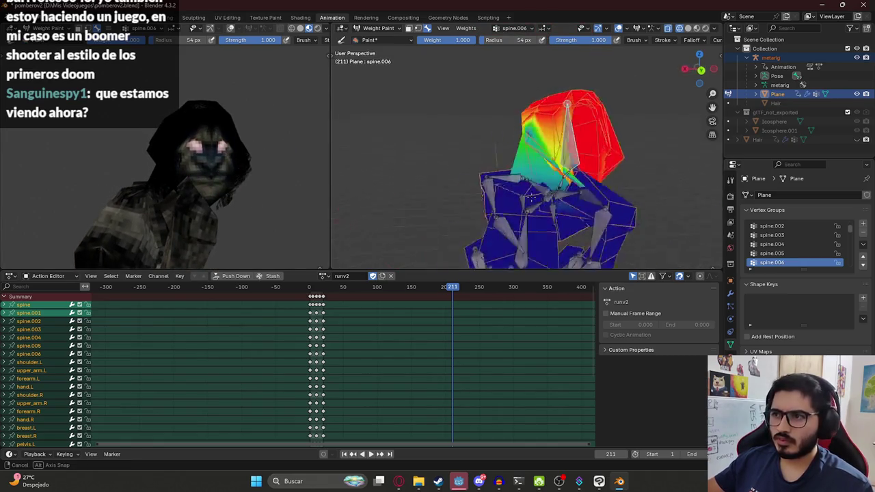
# Subtract spine.001 weight from the upper hair and save pomberov2.blend
pyautogui.keyDown('ctrl'); pyautogui.click(593, 224); pyautogui.keyUp('ctrl')
pyautogui.moveTo(593, 224); pyautogui.dragTo(490, 144, button='middle')
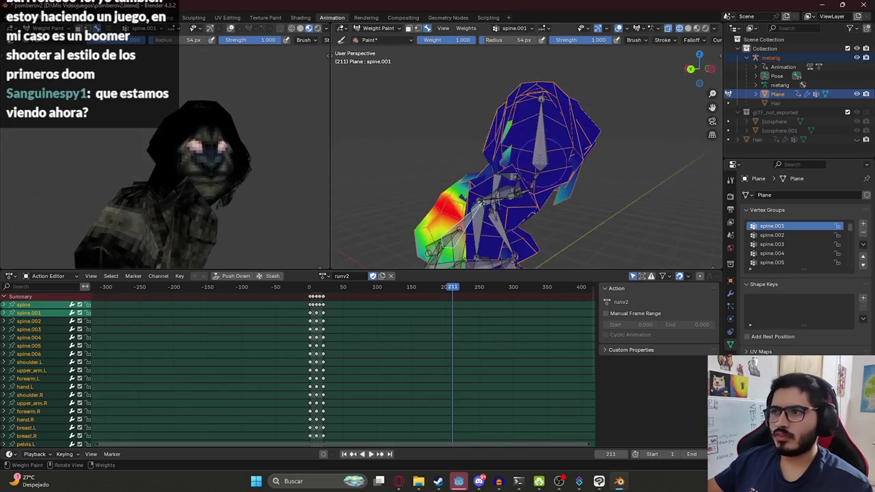
pyautogui.keyDown('ctrl'); pyautogui.moveTo(491, 144); pyautogui.dragTo(496, 157); pyautogui.keyUp('ctrl')
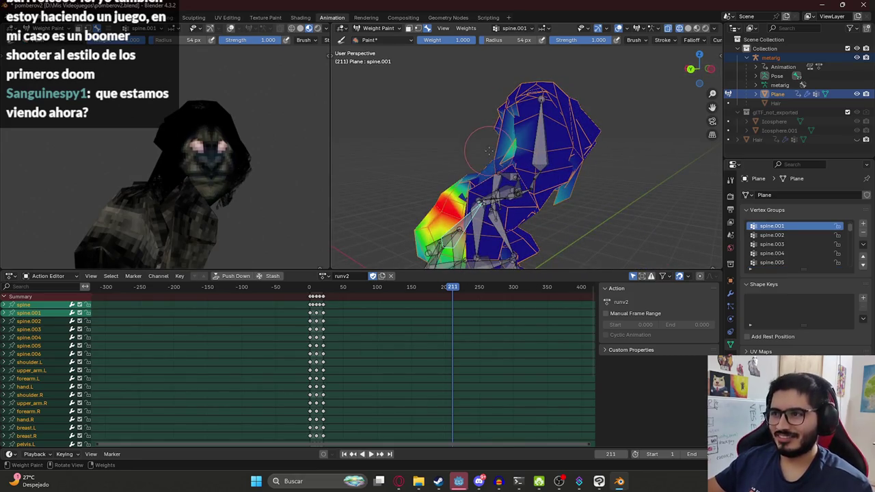
pyautogui.hotkey('ctrl', 's')
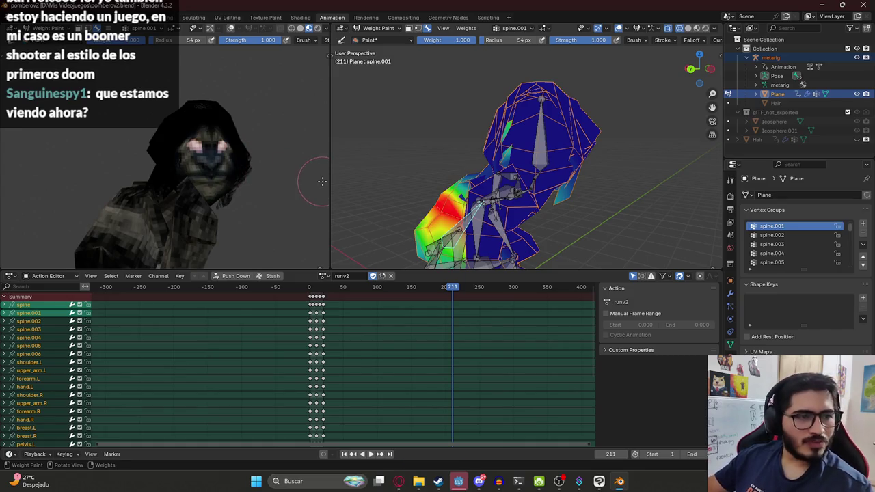
pyautogui.scroll(3, 456, 165)
pyautogui.scroll(3, 527, 126)
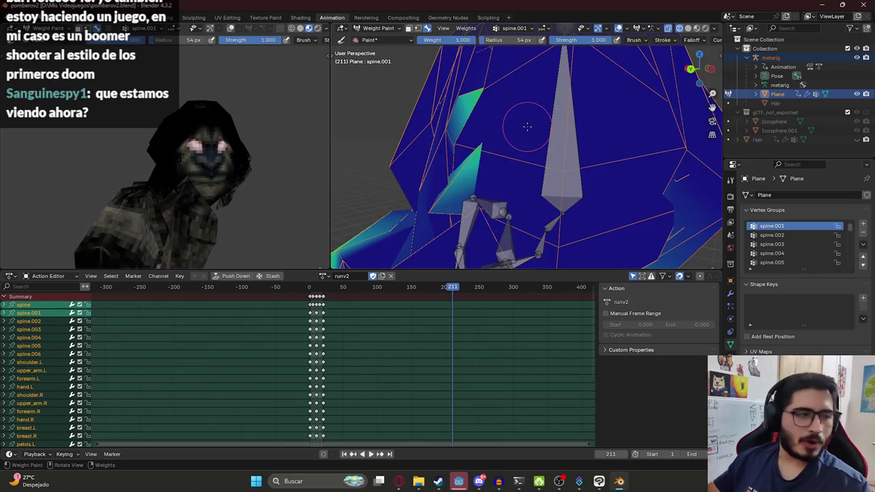
pyautogui.scroll(-3, 520, 128)
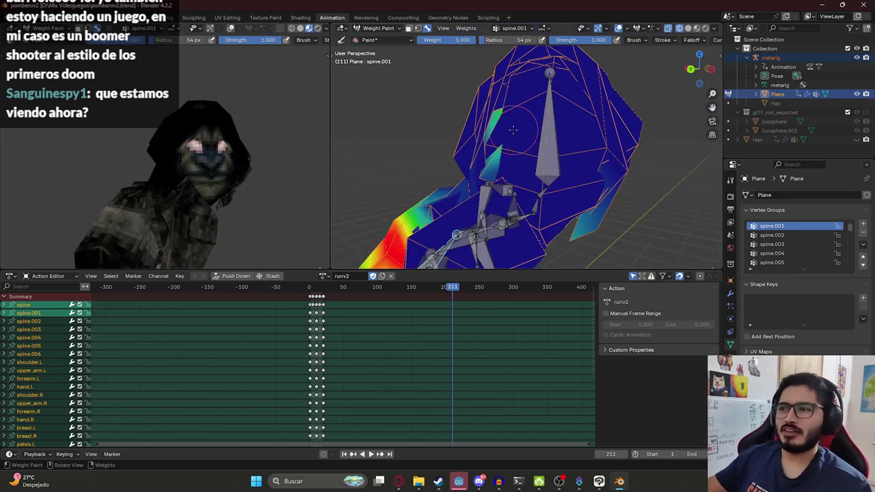
pyautogui.scroll(-2, 514, 130)
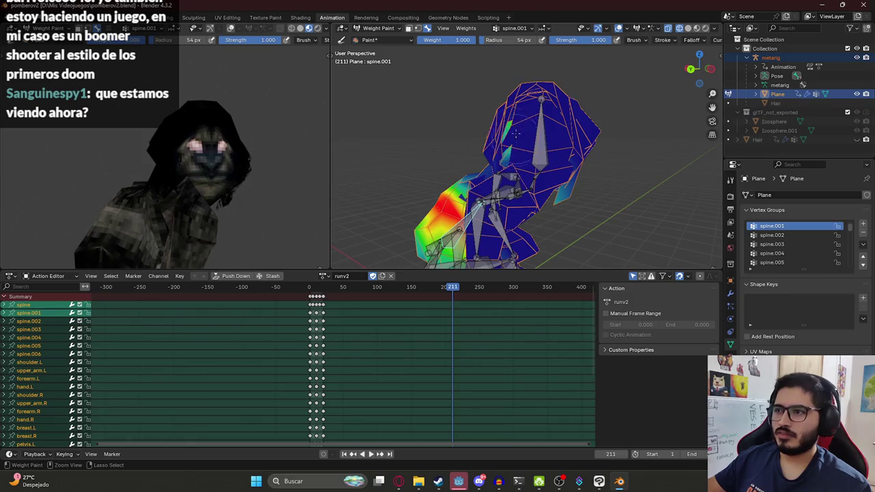
pyautogui.hotkey('ctrl', 's')
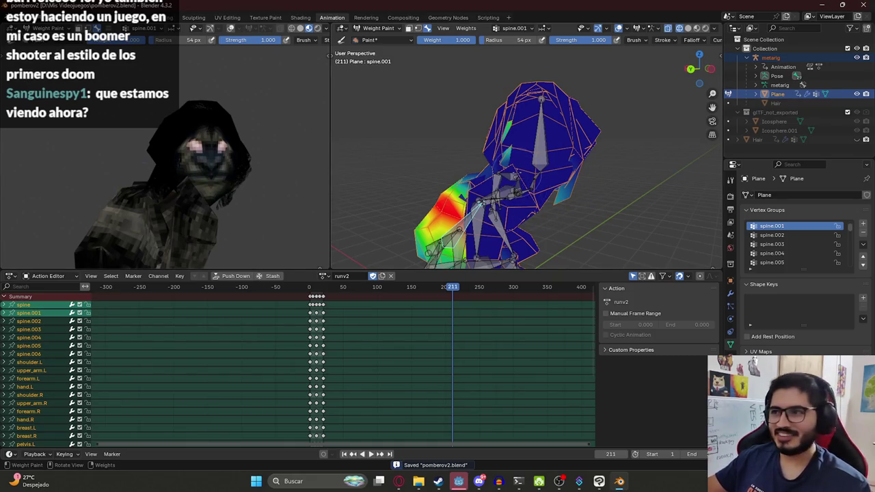
pyautogui.scroll(4, 530, 170)
# Strengthen spine.006 weight along the hair's left edge, then scrub runv2 to frame 228
pyautogui.keyDown('ctrl'); pyautogui.click(530, 171); pyautogui.keyUp('ctrl')
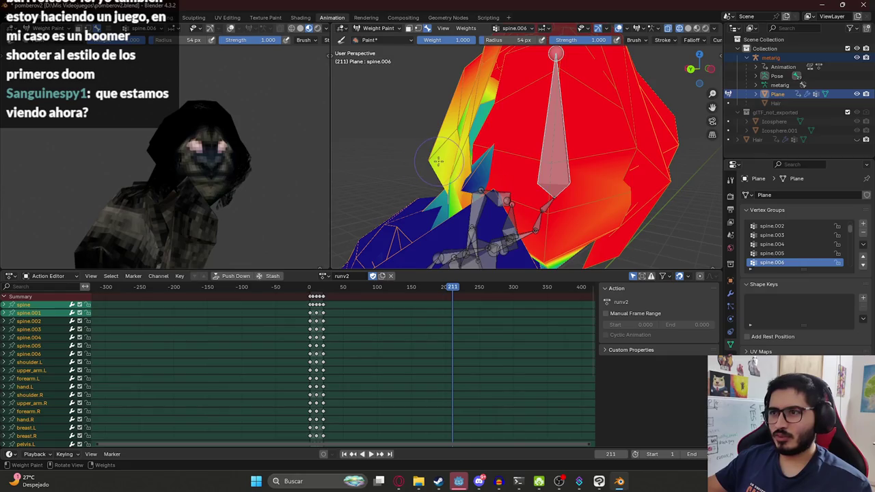
pyautogui.moveTo(426, 157); pyautogui.dragTo(430, 165)
pyautogui.hotkey('ctrl', 'z')
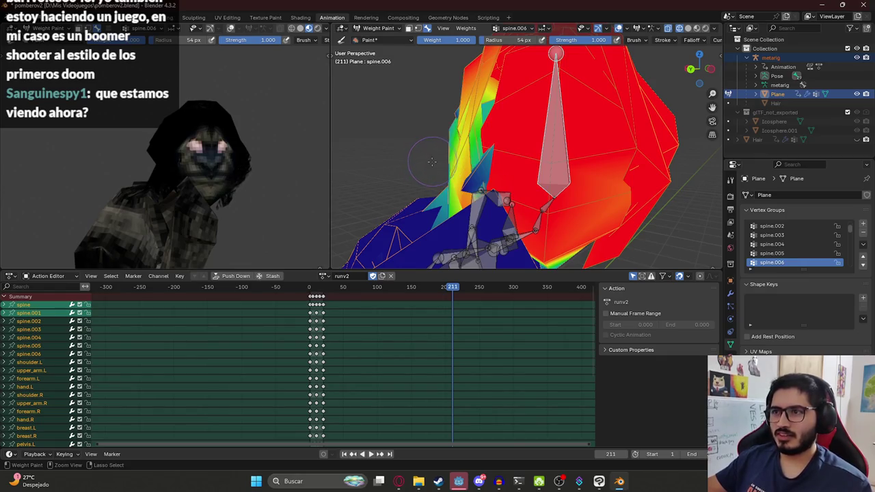
pyautogui.click(432, 162)
pyautogui.moveTo(431, 162); pyautogui.dragTo(441, 130)
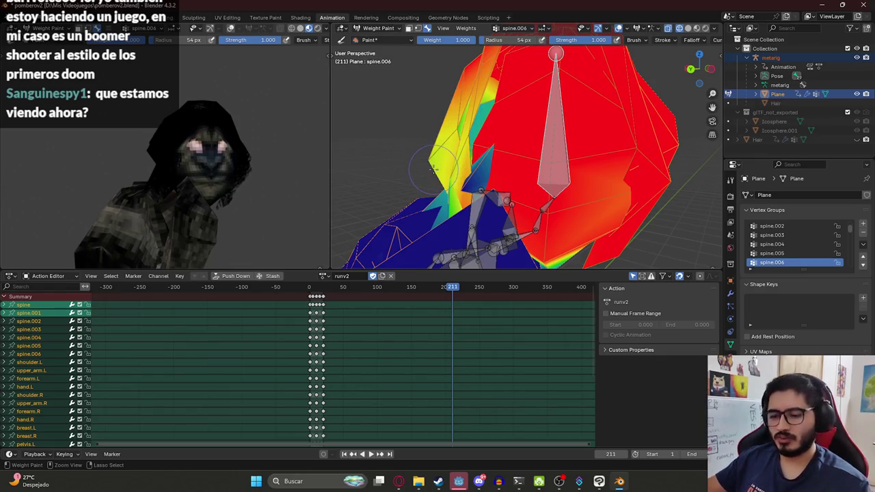
pyautogui.moveTo(313, 292)
pyautogui.mouseDown()
pyautogui.moveTo(474, 297)
pyautogui.moveTo(464, 294)
pyautogui.mouseUp()
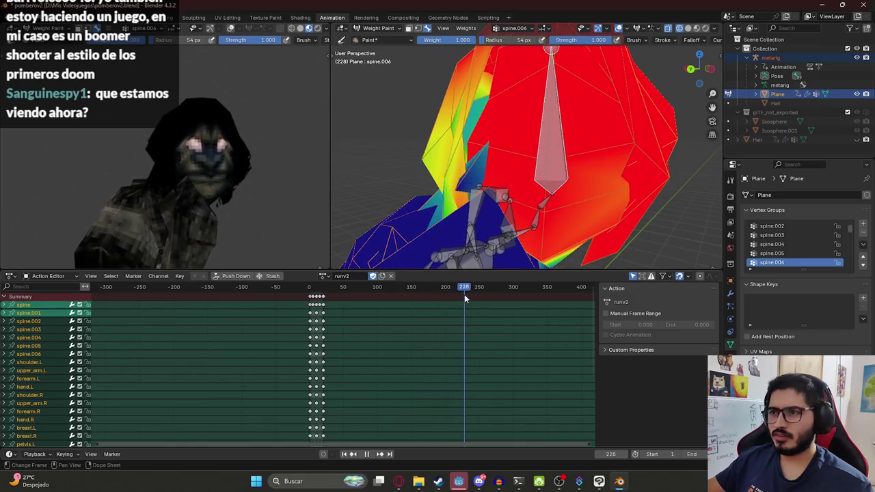
# Select spine.006 and paint more weight on the head's left side
pyautogui.click(772, 245)
pyautogui.click(771, 253)
pyautogui.click(771, 263)
pyautogui.scroll(3, 463, 120)
pyautogui.moveTo(463, 120)
pyautogui.mouseDown(button='middle')
pyautogui.moveTo(473, 135)
pyautogui.moveTo(527, 120)
pyautogui.moveTo(529, 140)
pyautogui.mouseUp(button='middle')
pyautogui.moveTo(529, 136)
pyautogui.mouseDown()
pyautogui.moveTo(510, 128)
pyautogui.moveTo(527, 147)
pyautogui.mouseUp()
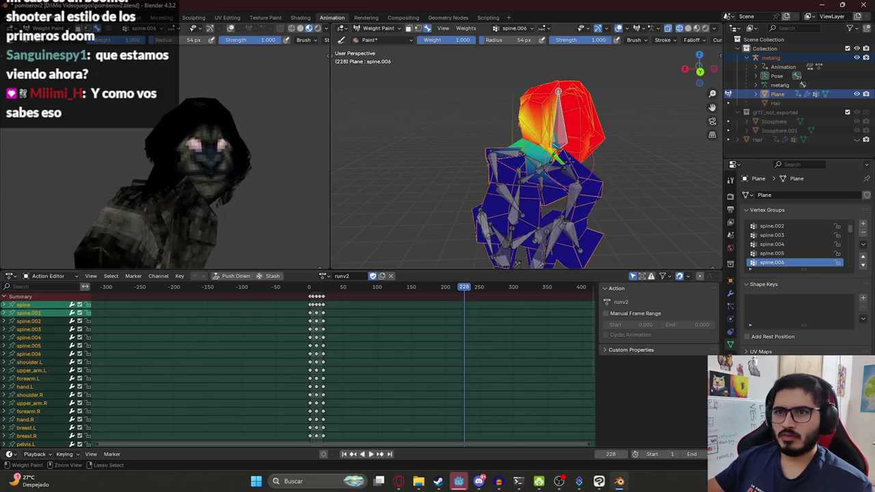
pyautogui.moveTo(560, 158); pyautogui.dragTo(523, 164, button='middle')
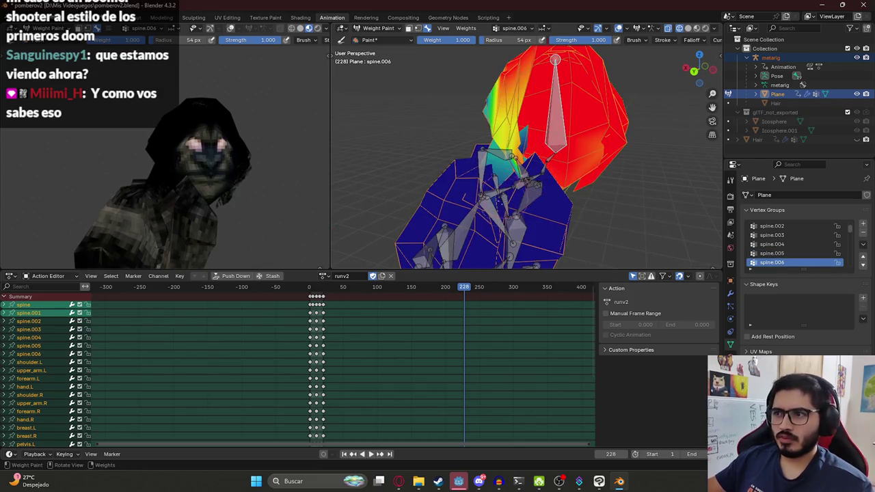
# Save, then inspect the spine.001 and spine.002 weights on the body
pyautogui.keyDown('ctrl'); pyautogui.click(482, 197); pyautogui.keyUp('ctrl')
pyautogui.hotkey('ctrl', 's')
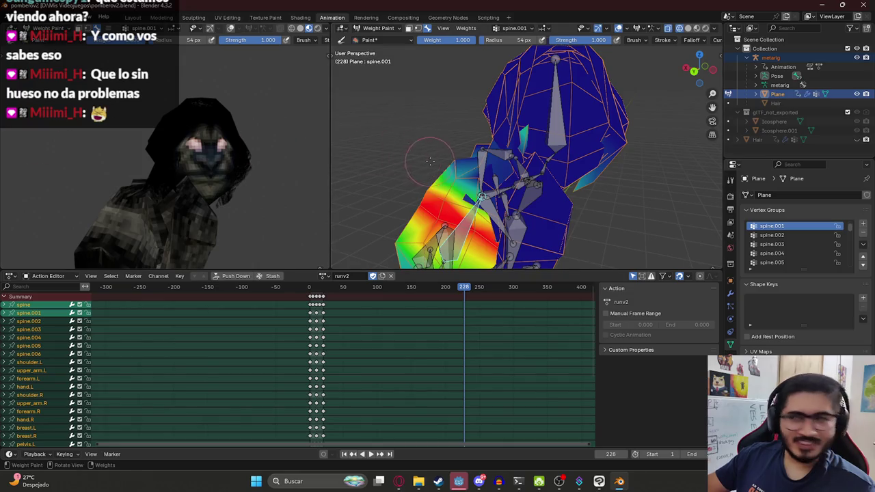
pyautogui.moveTo(430, 161); pyautogui.dragTo(540, 179, button='middle')
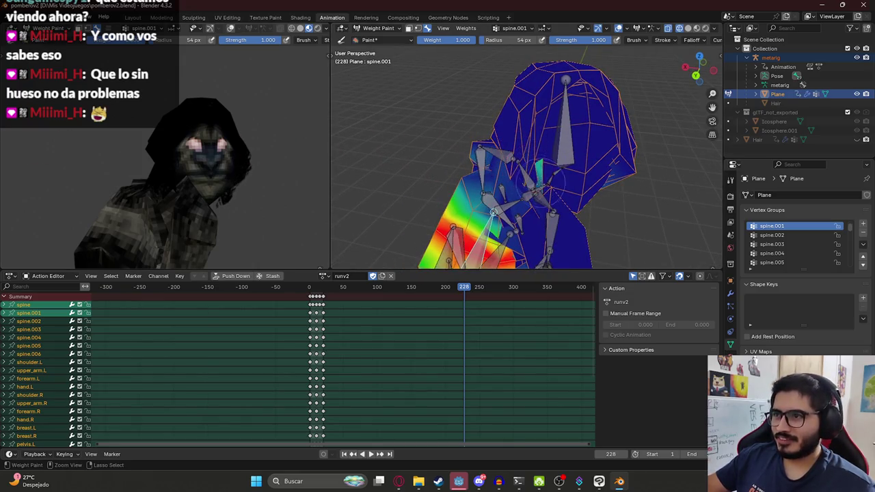
pyautogui.scroll(-3, 514, 164)
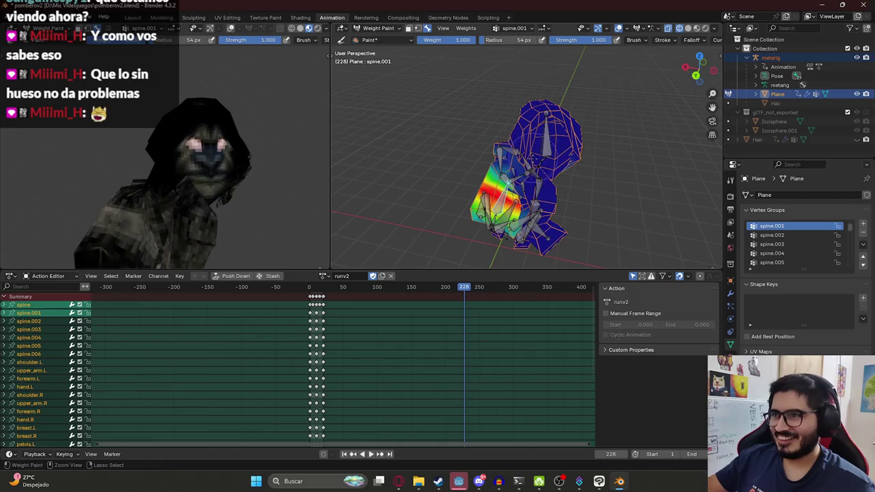
pyautogui.keyDown('ctrl'); pyautogui.moveTo(534, 159); pyautogui.dragTo(479, 158, button='middle'); pyautogui.keyUp('ctrl')
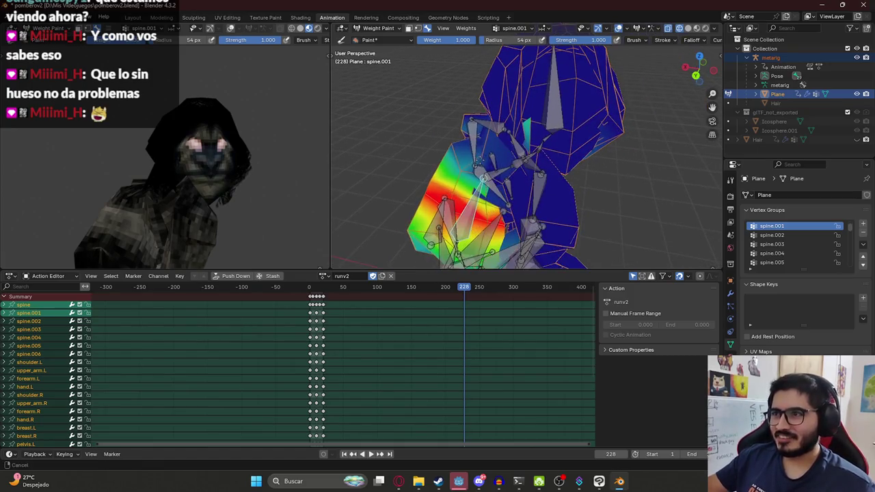
pyautogui.click(772, 235)
# Paint extra spine.002 weight onto the upper mesh
pyautogui.moveTo(519, 157)
pyautogui.mouseDown(button='middle')
pyautogui.moveTo(511, 77)
pyautogui.moveTo(487, 157)
pyautogui.moveTo(503, 165)
pyautogui.mouseUp(button='middle')
pyautogui.scroll(-3, 486, 162)
pyautogui.moveTo(506, 164); pyautogui.dragTo(633, 126)
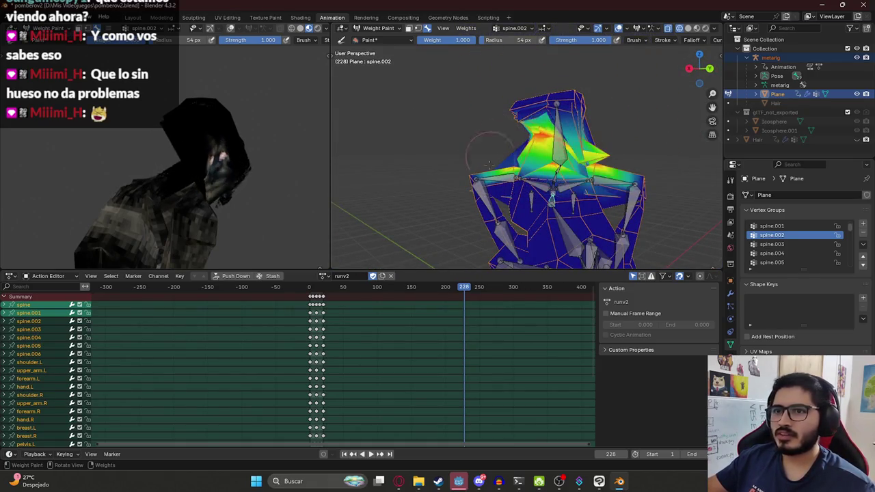
pyautogui.moveTo(633, 125); pyautogui.dragTo(506, 193, button='middle')
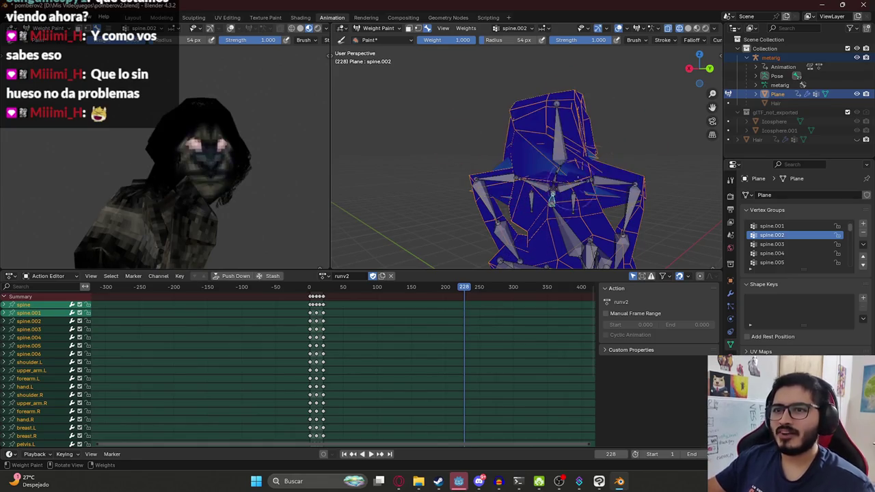
# Paint spine.006 weight on the upper head, check spine.005, and save pomberov2.blend
pyautogui.keyDown('ctrl'); pyautogui.click(506, 194); pyautogui.keyUp('ctrl')
pyautogui.keyDown('ctrl'); pyautogui.click(496, 183); pyautogui.keyUp('ctrl')
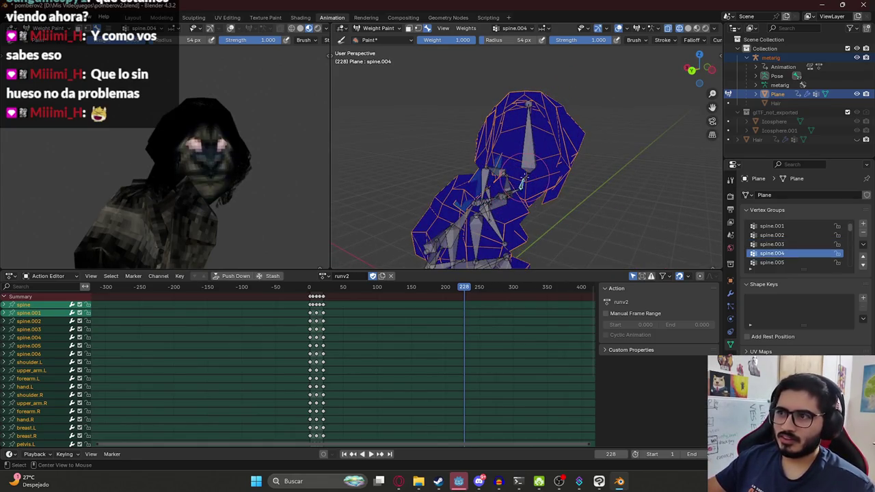
pyautogui.keyDown('ctrl'); pyautogui.click(485, 172); pyautogui.keyUp('ctrl')
pyautogui.keyDown('ctrl'); pyautogui.click(478, 163); pyautogui.keyUp('ctrl')
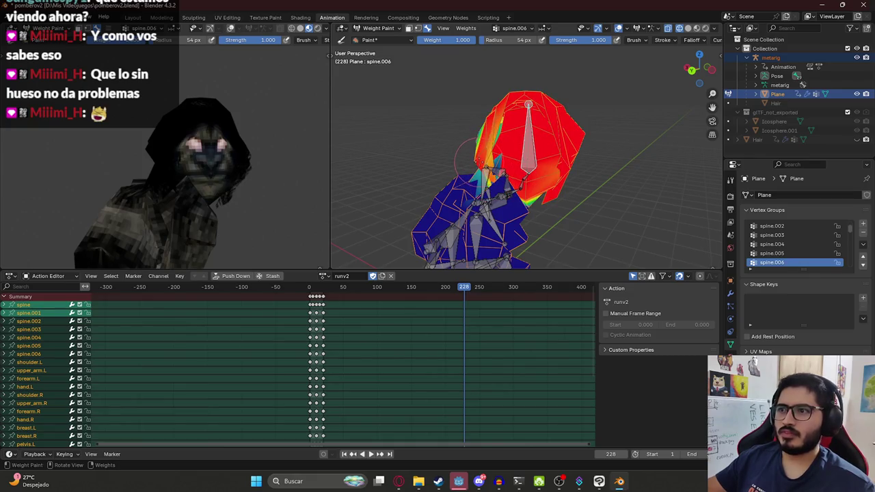
pyautogui.moveTo(461, 160); pyautogui.dragTo(511, 143, button='middle')
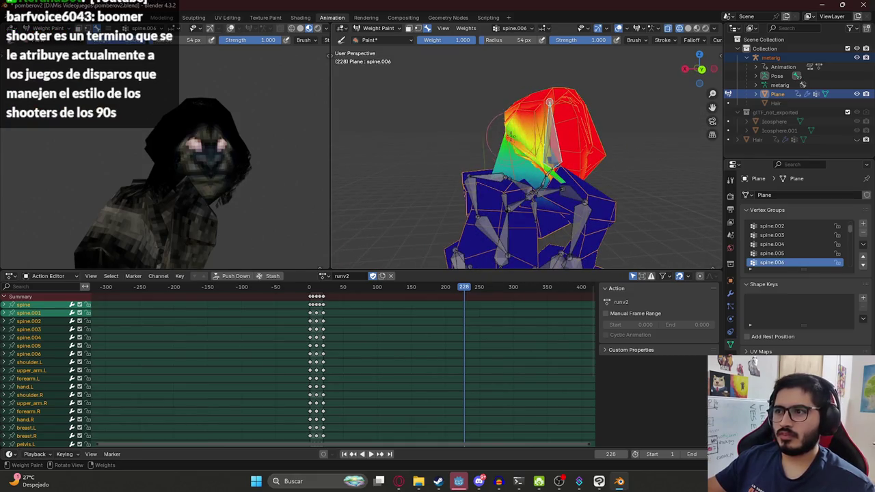
pyautogui.moveTo(497, 135); pyautogui.dragTo(499, 147)
pyautogui.moveTo(522, 176); pyautogui.dragTo(527, 177, button='middle')
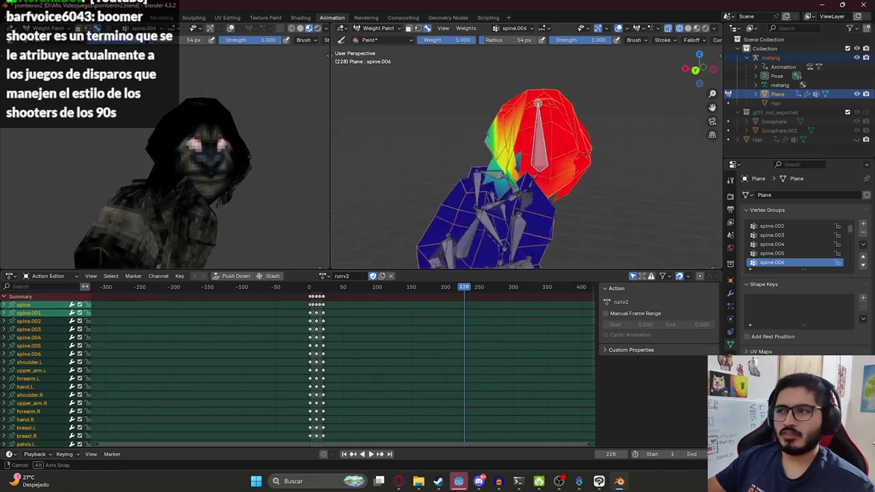
pyautogui.keyDown('ctrl'); pyautogui.click(528, 177); pyautogui.keyUp('ctrl')
pyautogui.keyDown('ctrl'); pyautogui.click(527, 177); pyautogui.keyUp('ctrl')
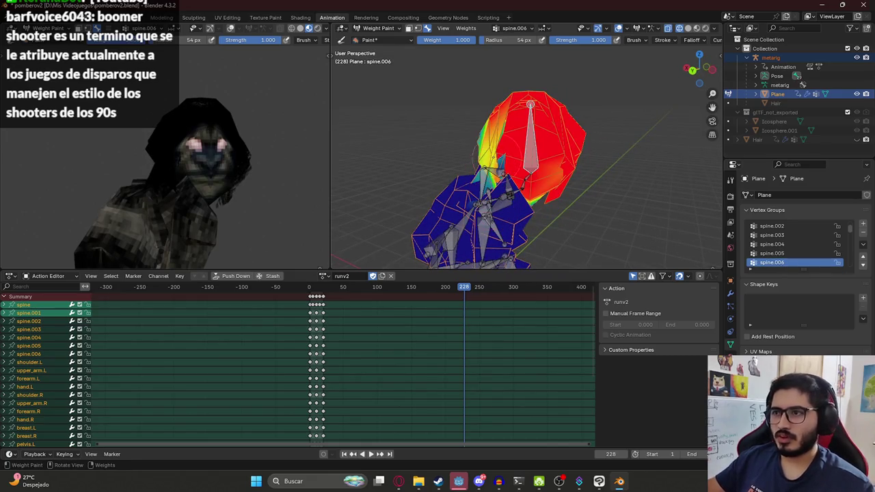
pyautogui.hotkey('ctrl', 's')
# In Edit Mode, orbit the character and try selecting face loops on the head, chest and waist
pyautogui.press('Tab')
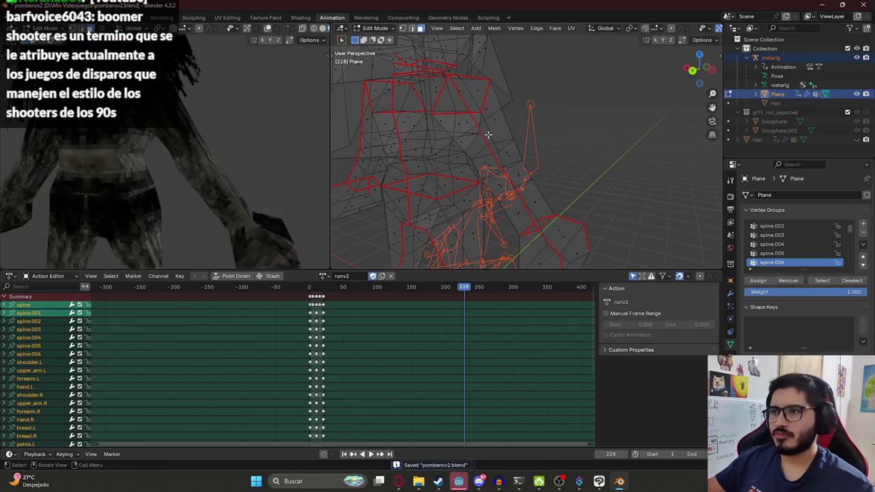
pyautogui.scroll(-5, 488, 135)
pyautogui.moveTo(488, 135)
pyautogui.mouseDown(button='middle')
pyautogui.moveTo(430, 106)
pyautogui.moveTo(549, 110)
pyautogui.moveTo(623, 128)
pyautogui.mouseUp(button='middle')
pyautogui.press('l')
pyautogui.scroll(-2, 592, 105)
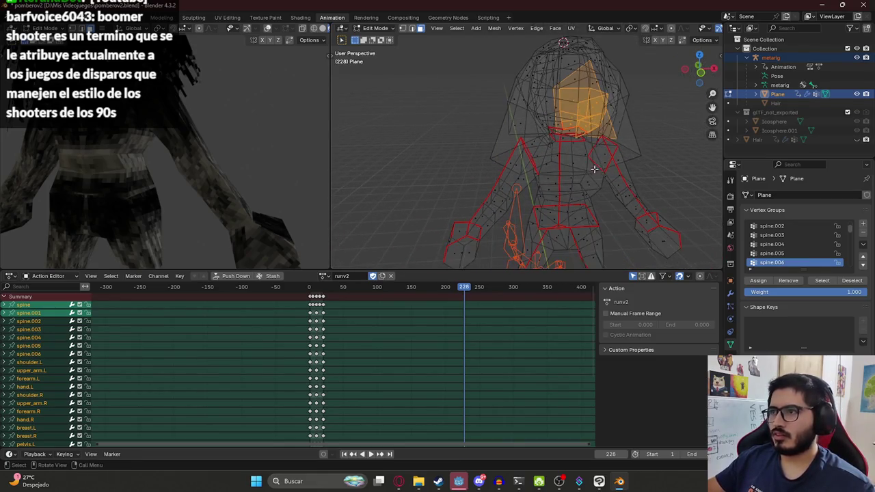
pyautogui.hotkey('alt', 'a')
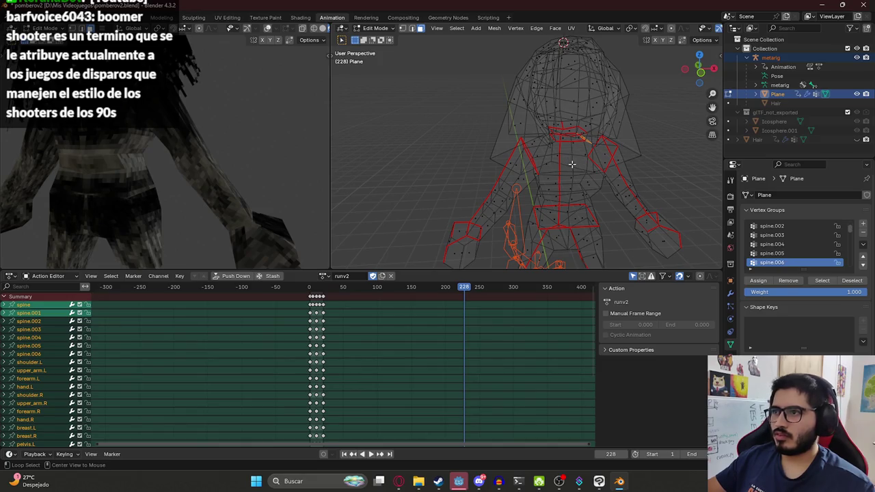
pyautogui.moveTo(573, 162); pyautogui.dragTo(522, 117, button='middle')
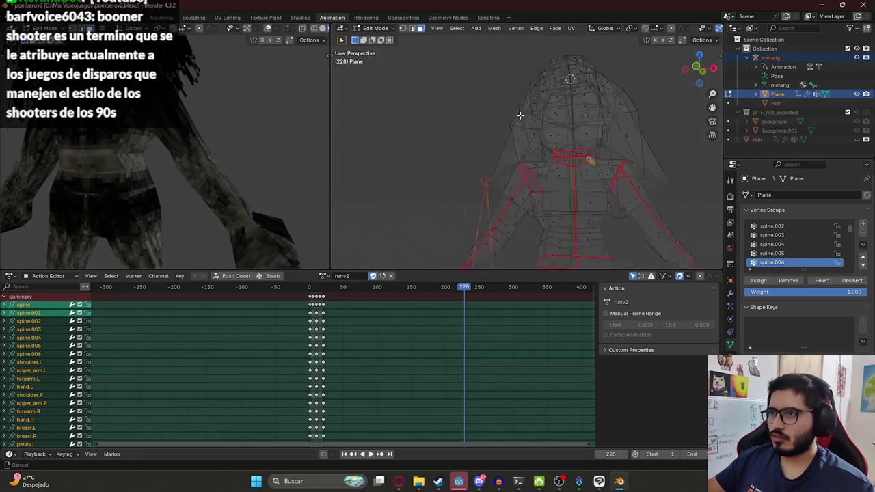
pyautogui.keyDown('shift'); pyautogui.moveTo(571, 161); pyautogui.dragTo(541, 183); pyautogui.keyUp('shift')
pyautogui.keyDown('alt'); pyautogui.click(551, 172); pyautogui.keyUp('alt')
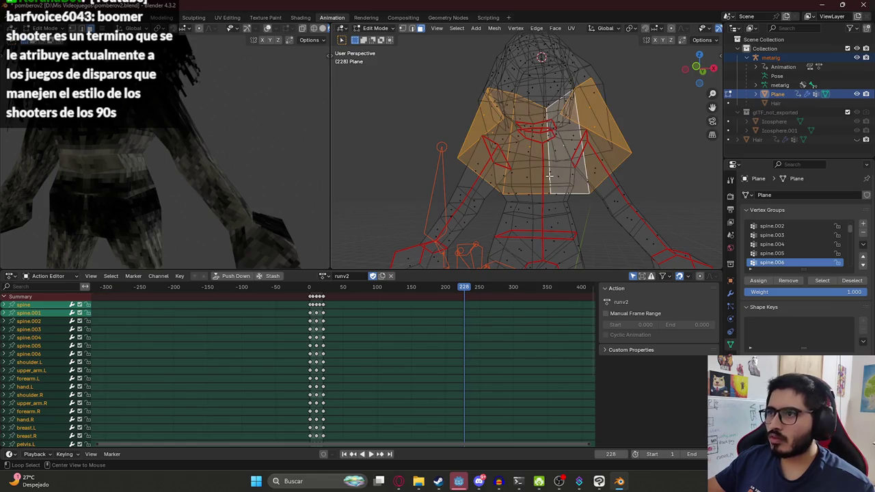
pyautogui.keyDown('alt'); pyautogui.click(530, 207); pyautogui.keyUp('alt')
# Hide the forehead face band and lower head loop, switching the viewport to solid shading
pyautogui.moveTo(538, 118); pyautogui.dragTo(527, 156, button='middle')
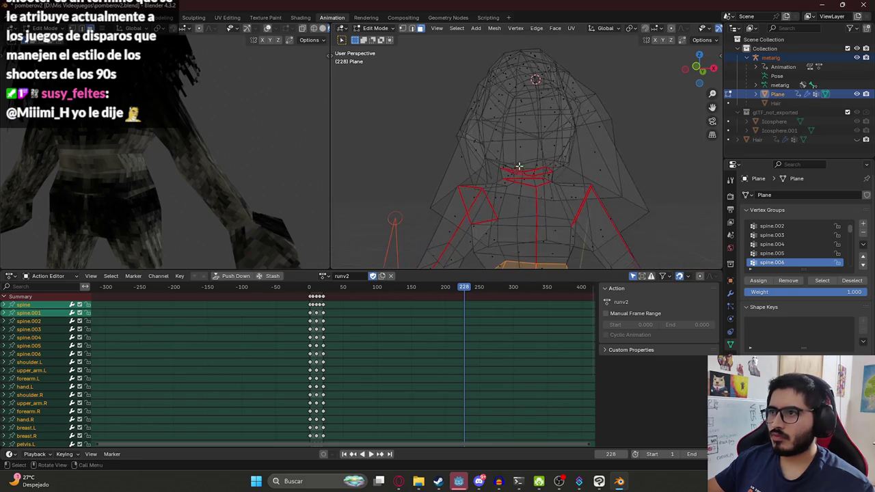
pyautogui.keyDown('alt'); pyautogui.click(506, 90); pyautogui.keyUp('alt')
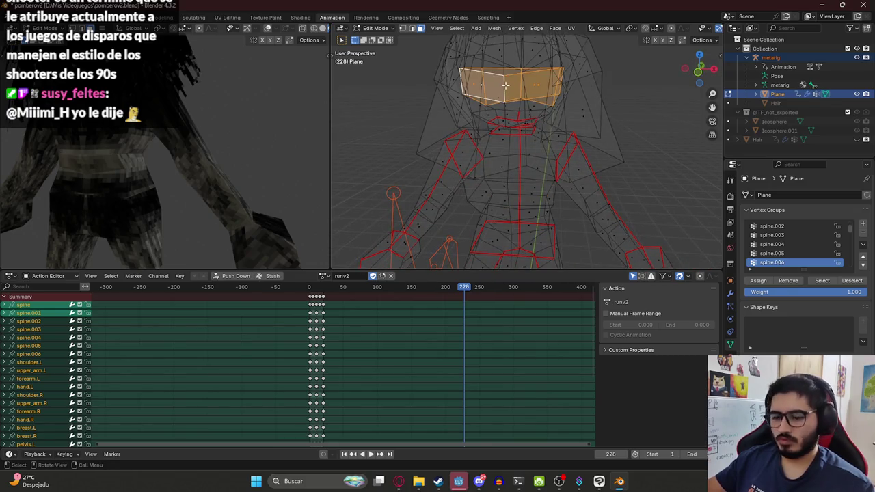
pyautogui.moveTo(506, 85); pyautogui.dragTo(500, 130, button='middle')
pyautogui.keyDown('alt'); pyautogui.click(497, 102); pyautogui.keyUp('alt')
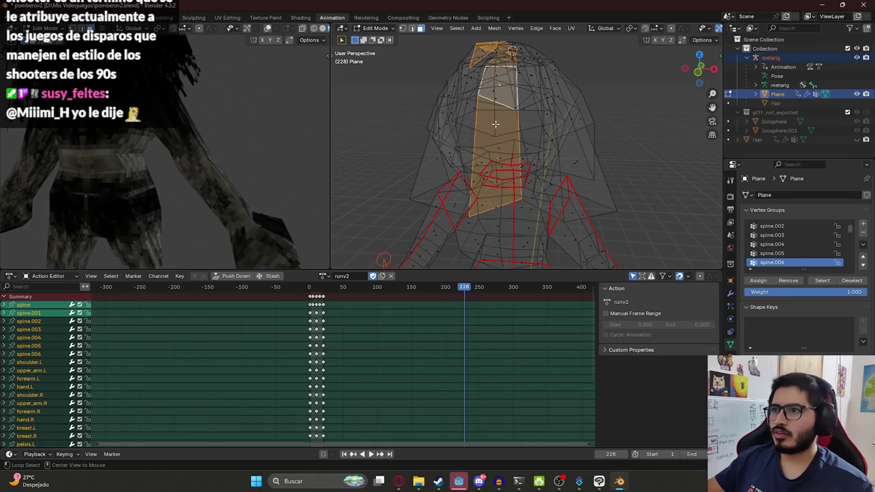
pyautogui.keyDown('alt'); pyautogui.click(502, 123); pyautogui.keyUp('alt')
pyautogui.press('h')
pyautogui.press('z')
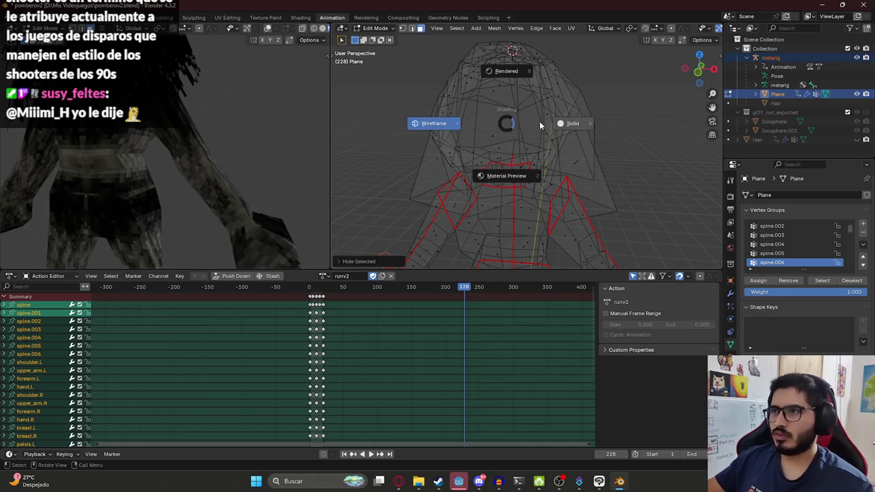
pyautogui.click(567, 121)
pyautogui.keyDown('alt'); pyautogui.click(497, 174); pyautogui.keyUp('alt')
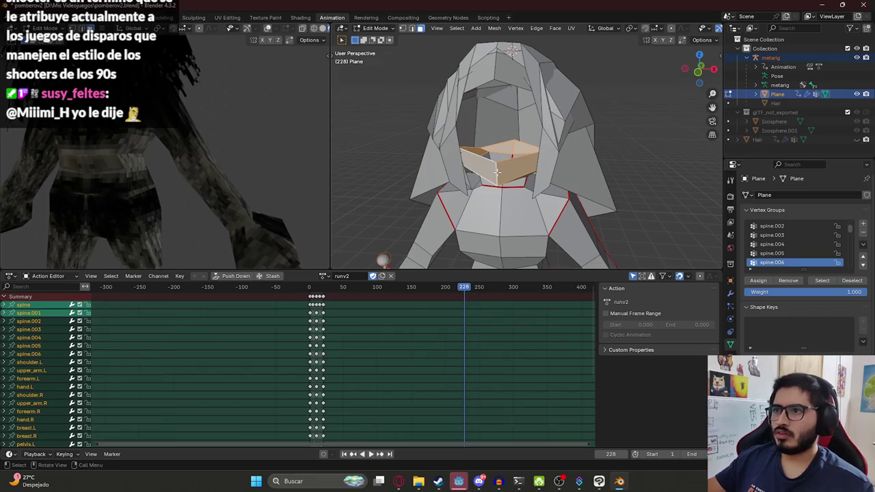
pyautogui.press('h')
# Select an upper face loop beside the forehead and hide it
pyautogui.keyDown('alt'); pyautogui.click(505, 124); pyautogui.keyUp('alt')
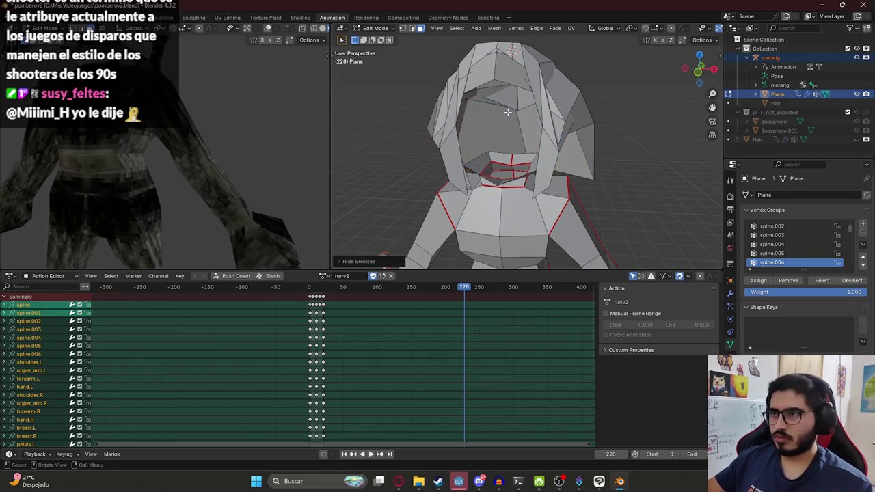
pyautogui.keyDown('alt'); pyautogui.click(503, 120); pyautogui.keyUp('alt')
pyautogui.scroll(2, 504, 120)
pyautogui.scroll(2, 494, 182)
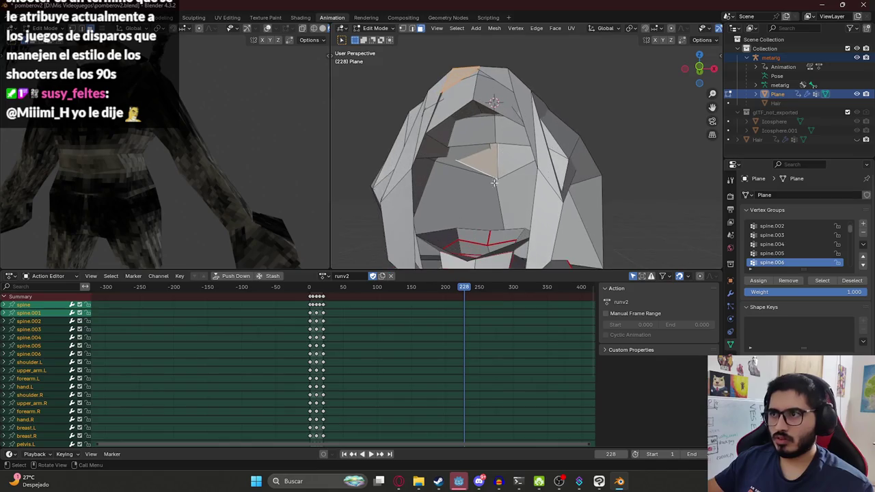
pyautogui.keyDown('alt'); pyautogui.click(480, 135); pyautogui.keyUp('alt')
pyautogui.moveTo(480, 137)
pyautogui.mouseDown(button='middle')
pyautogui.moveTo(469, 162)
pyautogui.moveTo(485, 165)
pyautogui.mouseUp(button='middle')
pyautogui.keyDown('alt'); pyautogui.click(469, 159); pyautogui.keyUp('alt')
pyautogui.press('h')
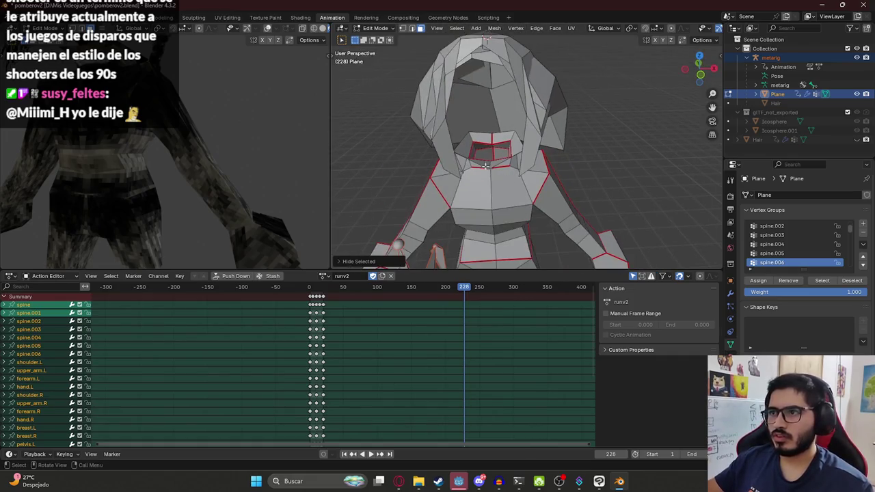
# Hide the small face at the mouth, undoing a stray reveal along the way
pyautogui.click(481, 137)
pyautogui.hotkey('ctrl', 'l')
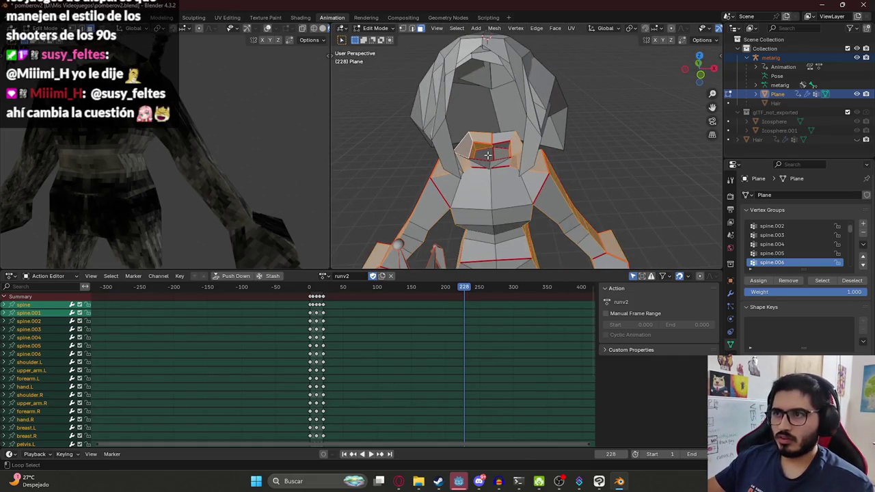
pyautogui.hotkey('alt', 'a')
pyautogui.keyDown('alt'); pyautogui.click(499, 143); pyautogui.keyUp('alt')
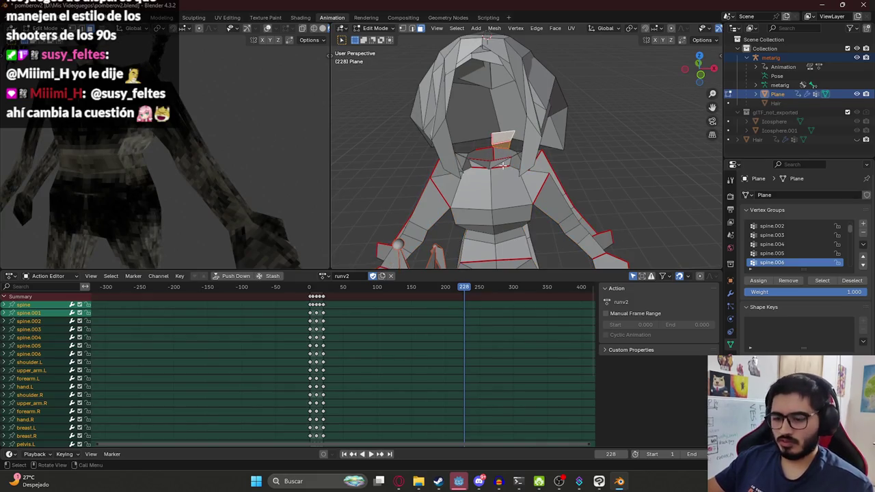
pyautogui.press('h')
pyautogui.hotkey('alt', 'h')
pyautogui.press('h')
pyautogui.click(494, 186)
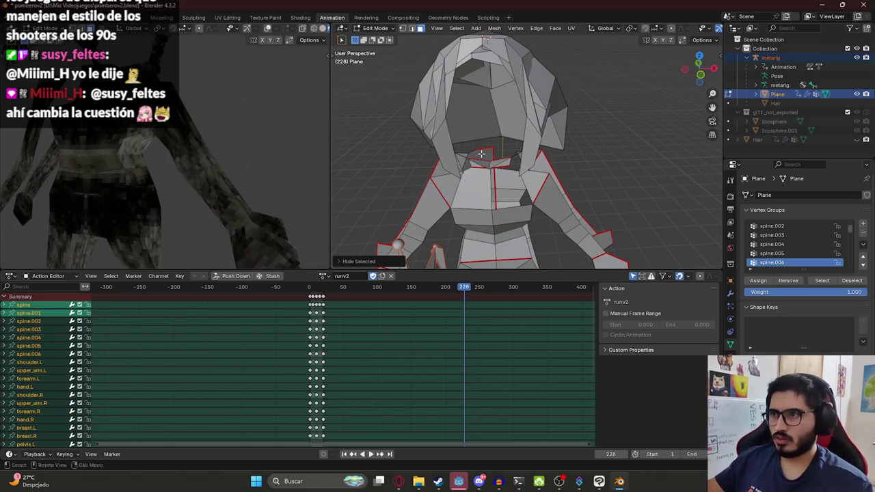
pyautogui.hotkey('ctrl', 'z')
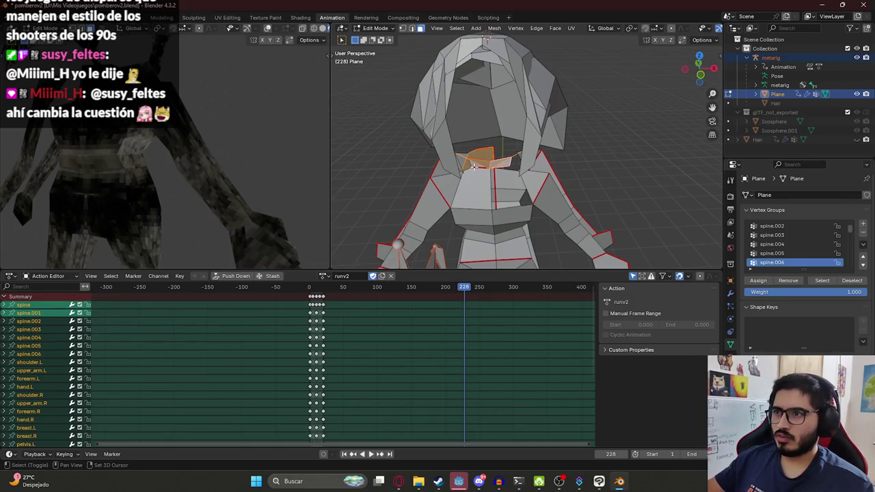
pyautogui.press('h')
# Hide the linked torso and arm faces with L, leaving only the hair, and enter Weight Paint mode
pyautogui.moveTo(473, 164)
pyautogui.mouseDown(button='middle')
pyautogui.moveTo(554, 73)
pyautogui.moveTo(511, 91)
pyautogui.mouseUp(button='middle')
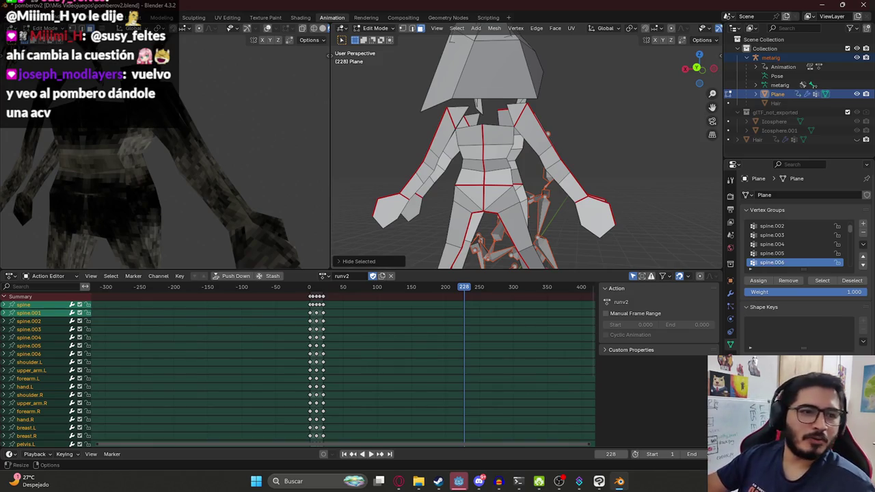
pyautogui.press('l')
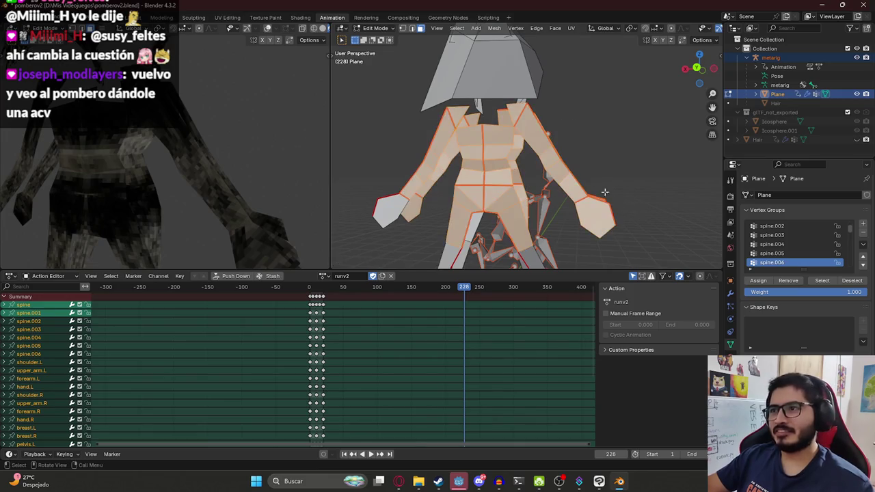
pyautogui.press('h')
pyautogui.press('h')
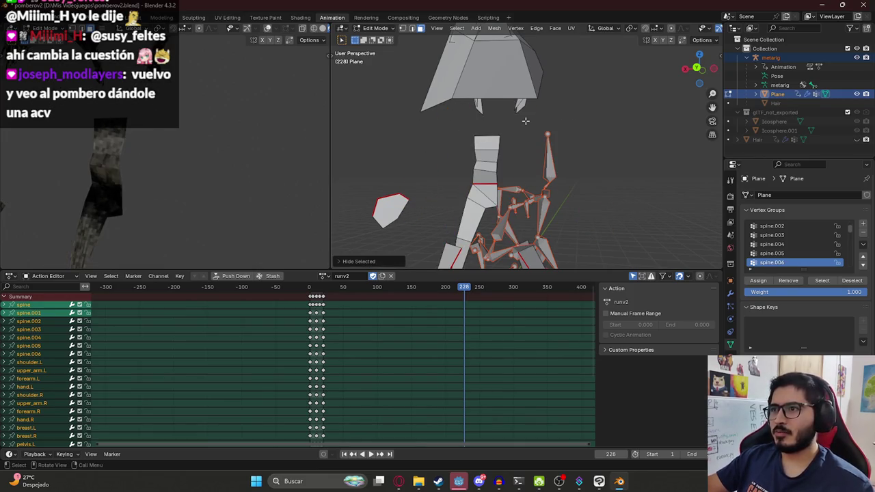
pyautogui.moveTo(525, 120); pyautogui.dragTo(482, 146, button='middle')
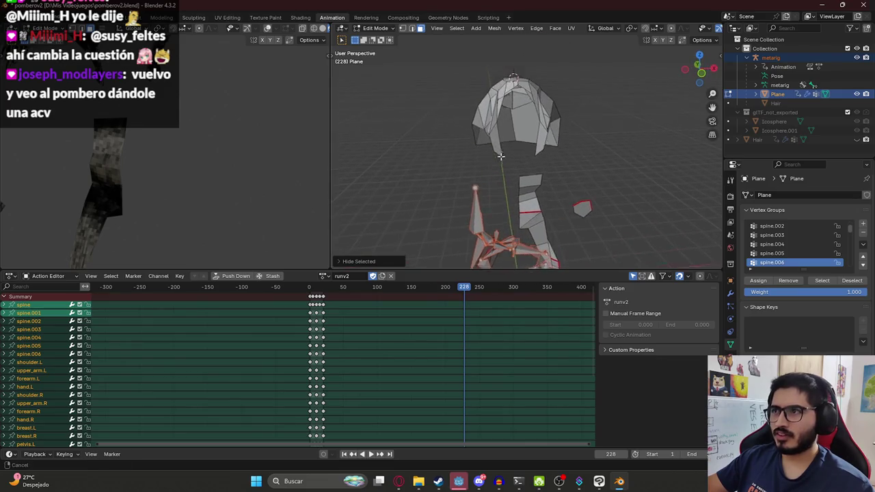
pyautogui.hotkey('ctrl', 'Tab')
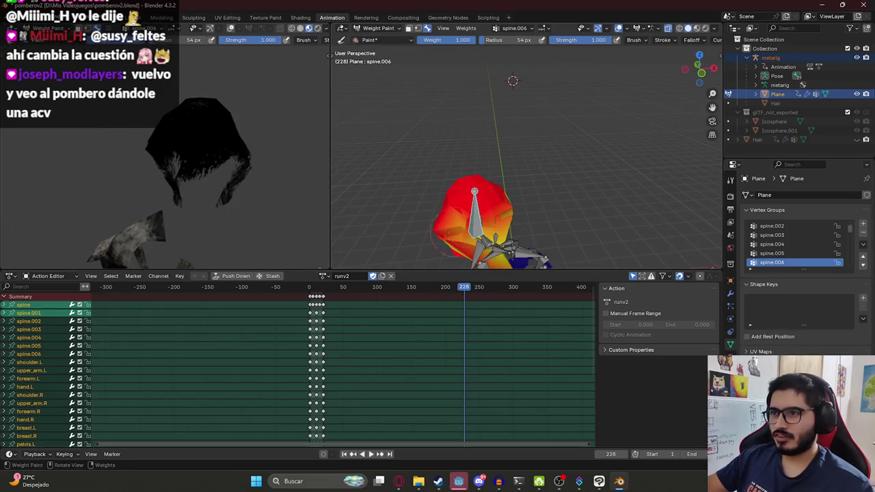
# Paint full 1.0 spine.006 weight onto the hair until the orange patches turn red
pyautogui.moveTo(436, 205); pyautogui.dragTo(444, 171, button='middle')
pyautogui.moveTo(205, 178)
pyautogui.mouseDown(button='middle')
pyautogui.moveTo(251, 201)
pyautogui.moveTo(185, 165)
pyautogui.mouseUp(button='middle')
pyautogui.scroll(3, 226, 159)
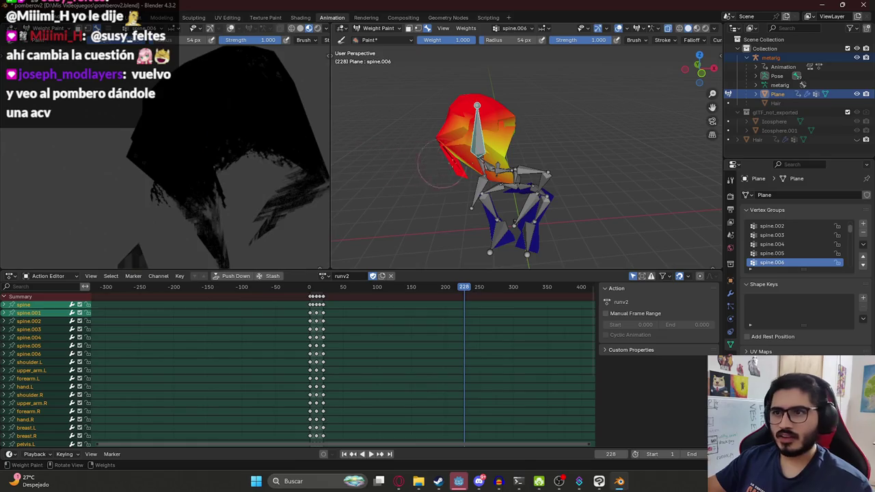
pyautogui.moveTo(514, 140)
pyautogui.mouseDown(button='middle')
pyautogui.moveTo(540, 130)
pyautogui.moveTo(537, 239)
pyautogui.mouseUp(button='middle')
pyautogui.scroll(3, 540, 130)
pyautogui.scroll(-3, 537, 239)
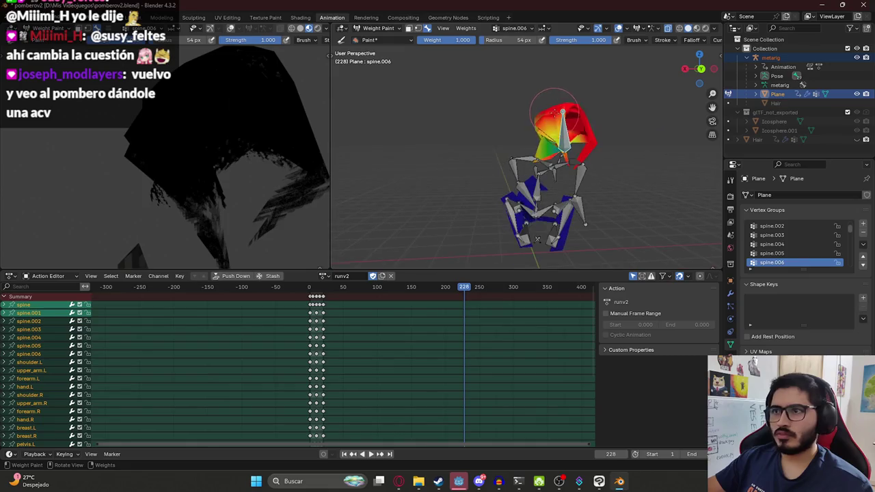
pyautogui.moveTo(547, 137)
pyautogui.mouseDown()
pyautogui.moveTo(540, 149)
pyautogui.moveTo(574, 129)
pyautogui.mouseUp()
pyautogui.moveTo(537, 239); pyautogui.dragTo(562, 129, button='middle')
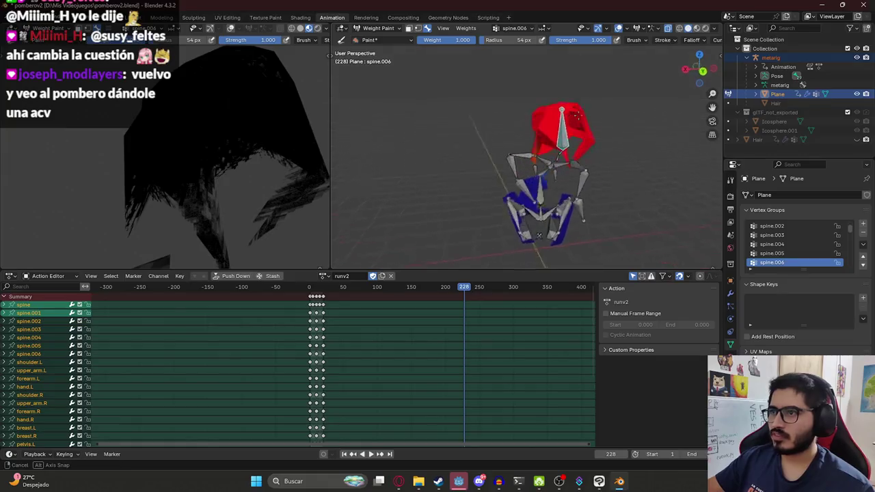
pyautogui.moveTo(537, 146); pyautogui.dragTo(519, 130)
# Play the animation from the start and scrub to frame 193, touching up the hair weight
pyautogui.press('space')
pyautogui.click(311, 291)
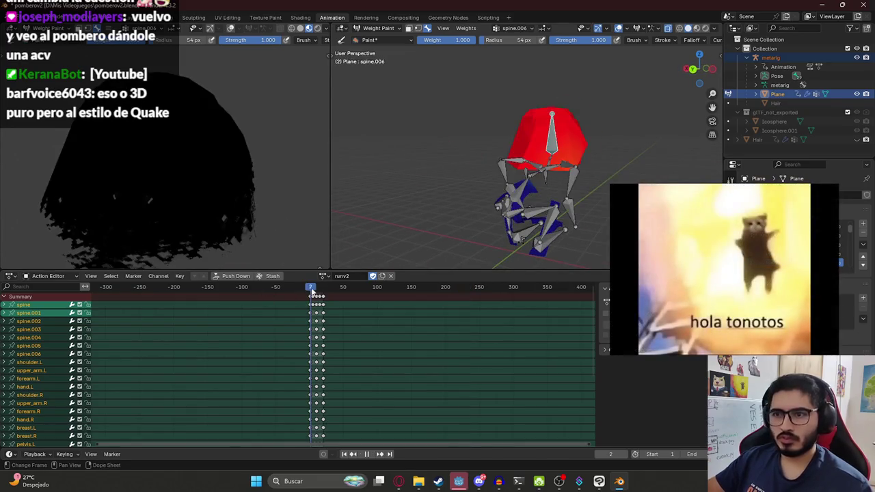
pyautogui.press('space')
pyautogui.moveTo(232, 182); pyautogui.dragTo(222, 181)
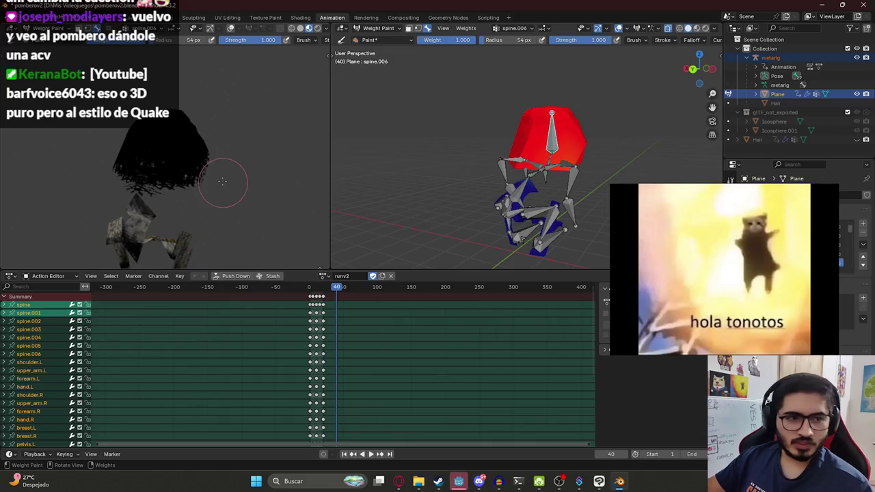
pyautogui.press('space')
pyautogui.moveTo(329, 294); pyautogui.dragTo(460, 299)
pyautogui.press('space')
# Save pomberov2.blend and return to Edit Mode to reveal the hidden body faces
pyautogui.hotkey('ctrl', 's')
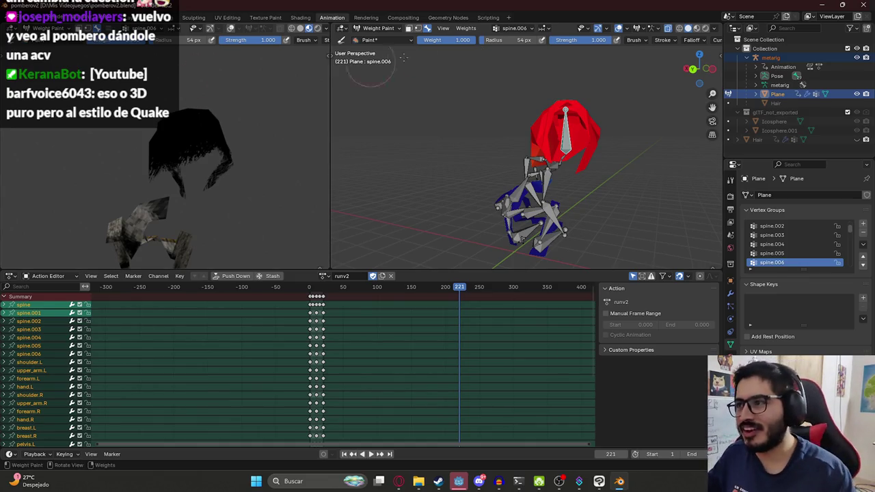
pyautogui.press('Tab')
pyautogui.press('space')
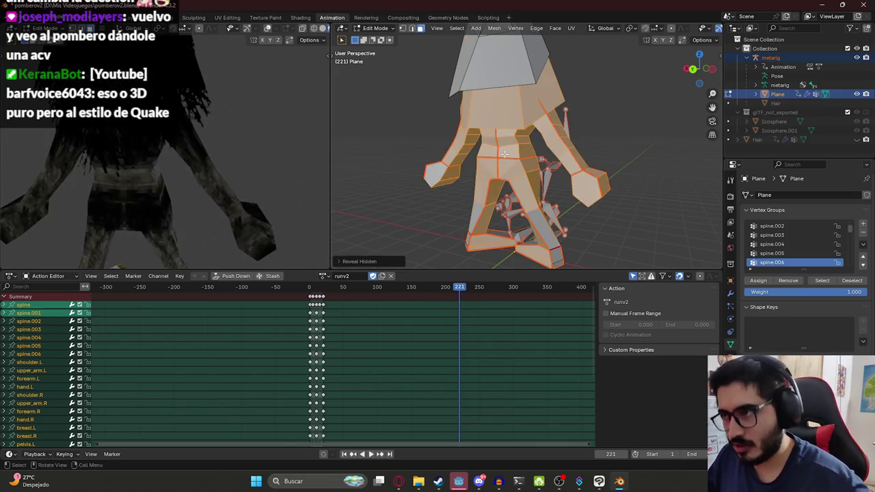
# Check the hair weights at frames 184 and 122 while orbiting the rig, then go to the Layout workspace
pyautogui.press('Tab')
pyautogui.moveTo(314, 295); pyautogui.dragTo(437, 306)
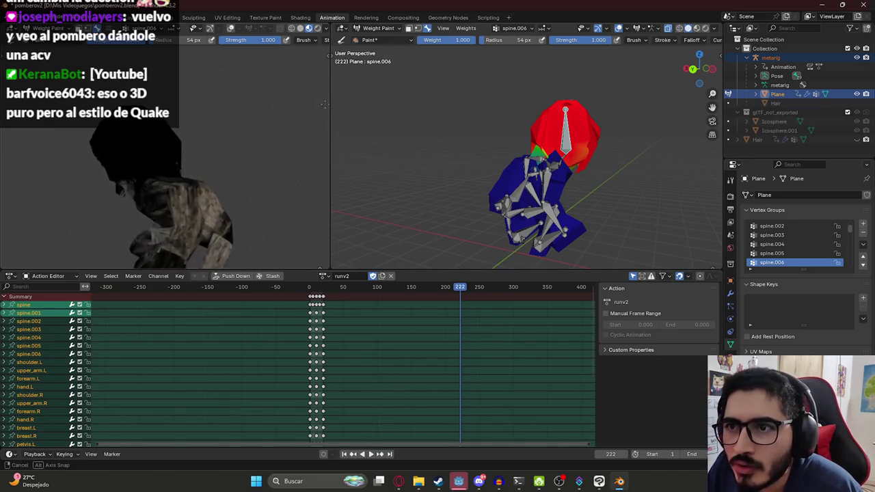
pyautogui.moveTo(138, 143); pyautogui.dragTo(164, 159, button='middle')
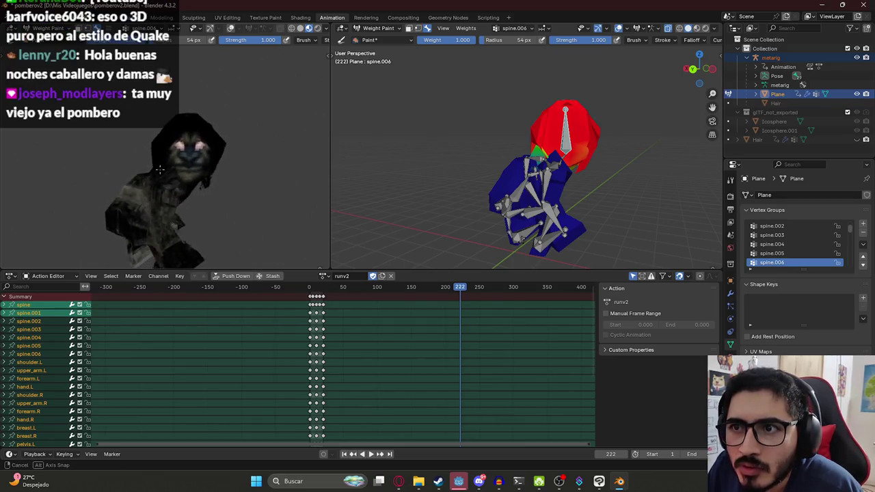
pyautogui.moveTo(165, 159); pyautogui.dragTo(164, 162, button='middle')
pyautogui.moveTo(313, 300); pyautogui.dragTo(469, 307)
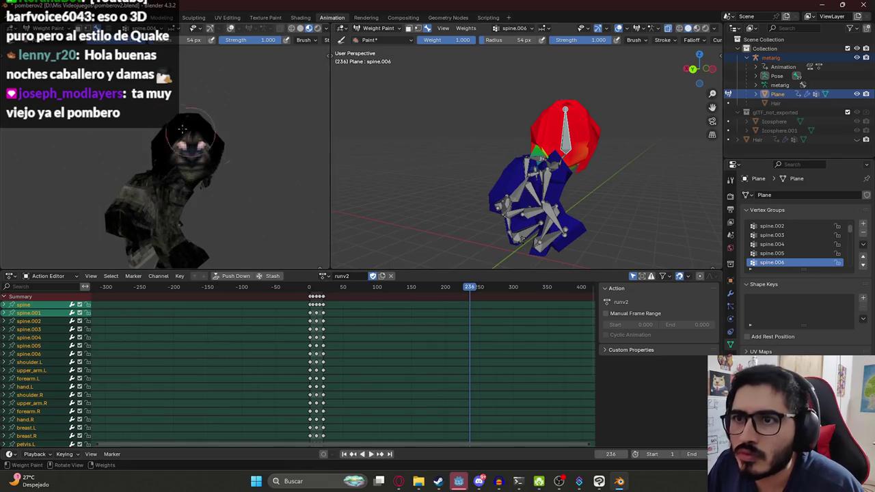
pyautogui.scroll(2, 588, 144)
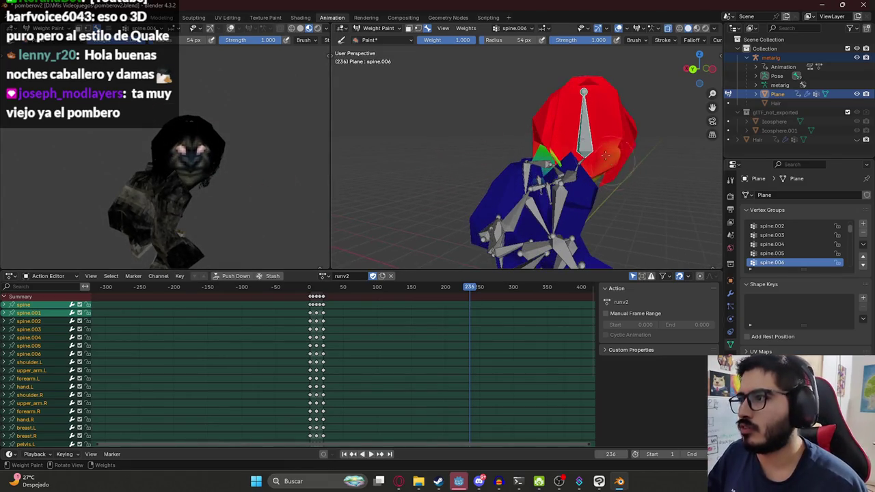
pyautogui.click(130, 17)
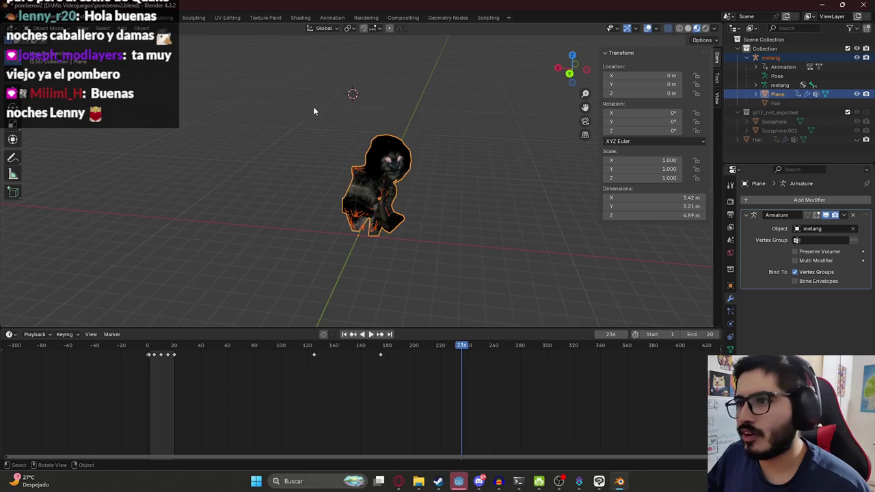
# Export the character from the File menu as glTF 2.0
pyautogui.click(28, 18)
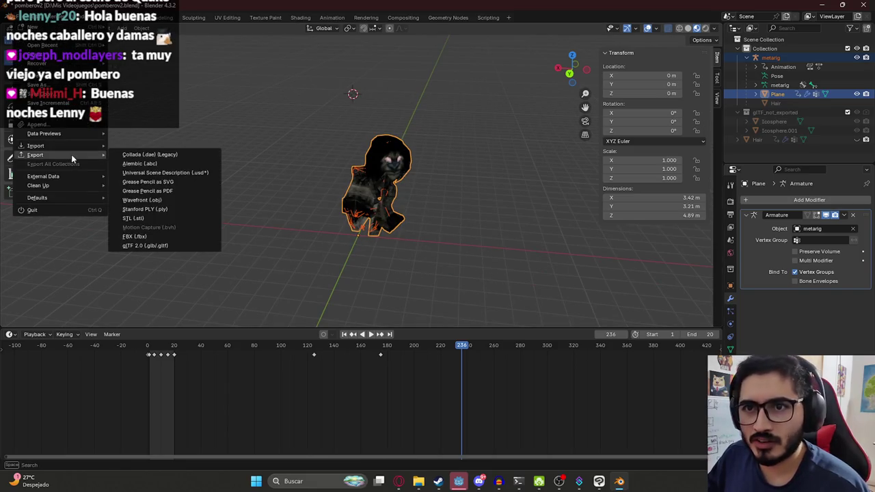
pyautogui.click(205, 241)
pyautogui.press('Return')
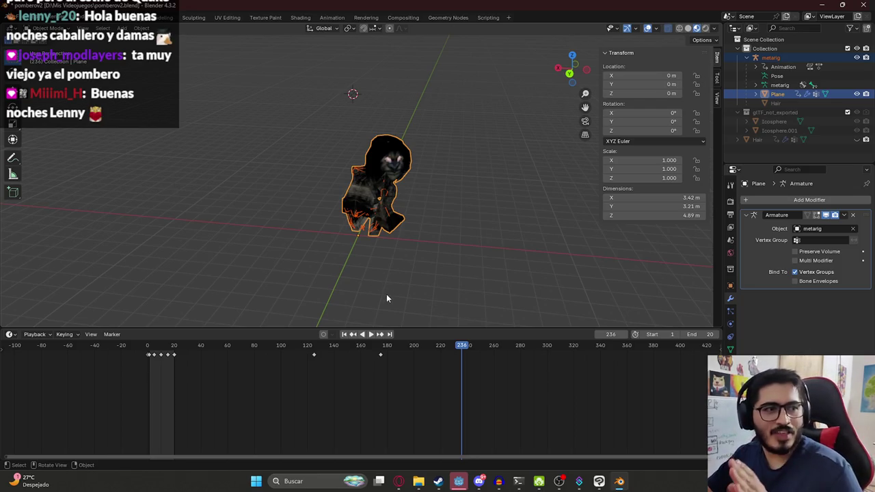
# Save pomberov2.blend and bring up the Godot editor
pyautogui.hotkey('ctrl', 's')
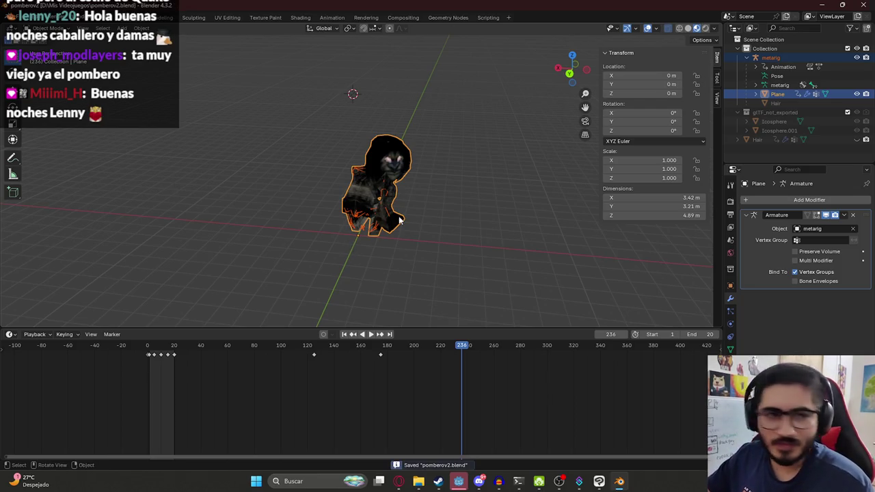
pyautogui.scroll(3, 439, 177)
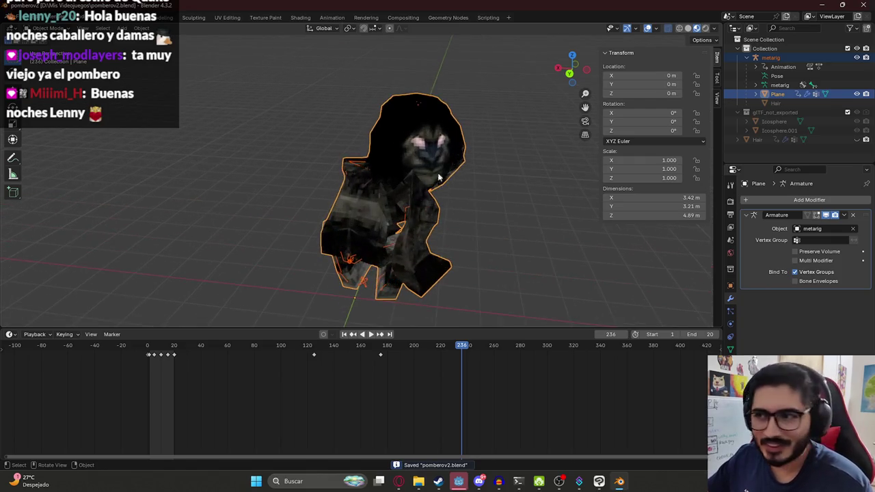
pyautogui.click(460, 482)
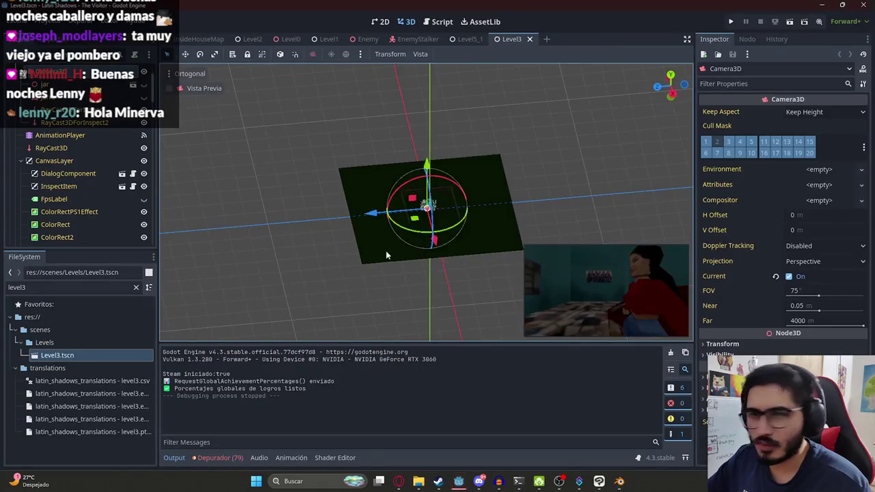
# Rotate the Level3 view and launch the game after pombero.glb finishes reimporting
pyautogui.moveTo(386, 251); pyautogui.dragTo(344, 234, button='middle')
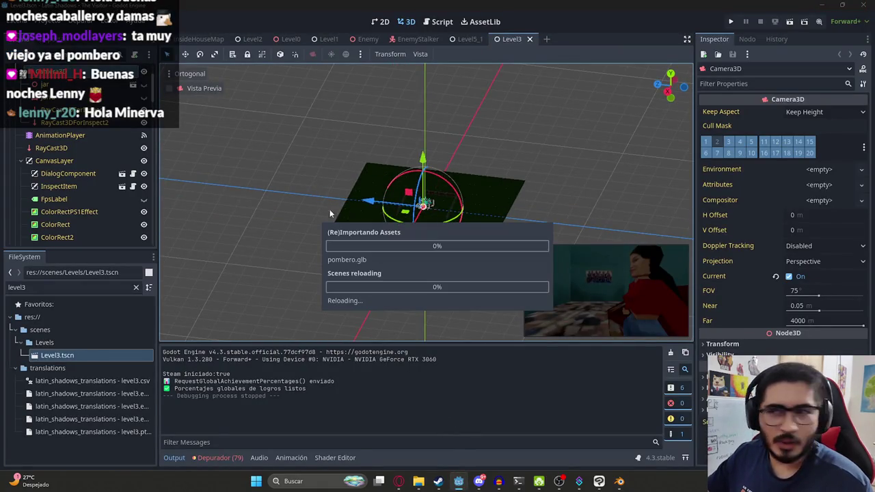
pyautogui.rightClick(502, 42)
pyautogui.click(544, 119)
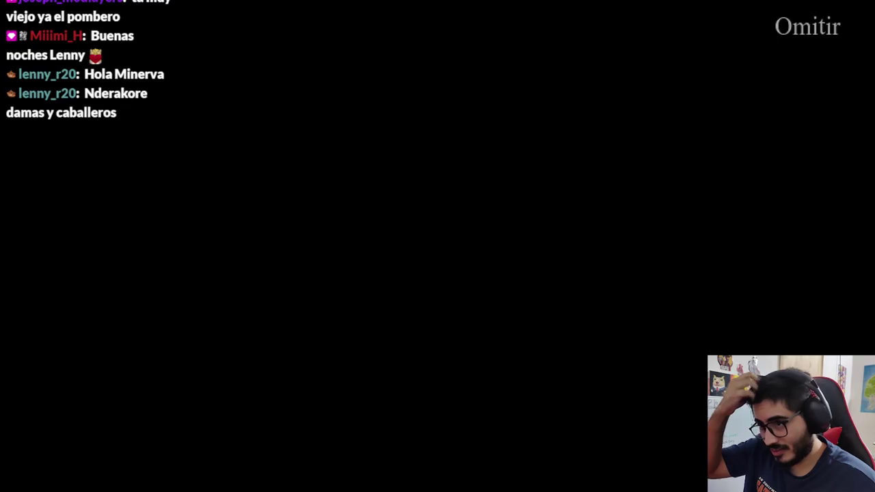
# Skip the intro and walk the player out into the foggy corridor to find the Pombero
pyautogui.press('space')
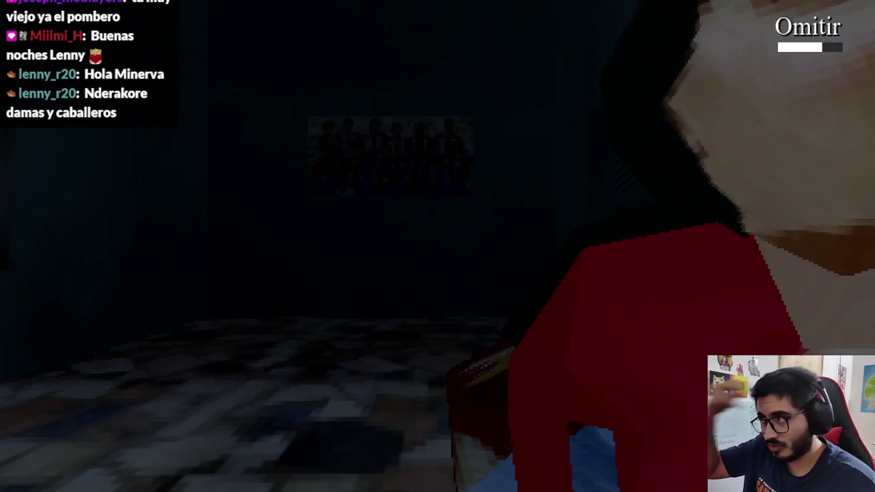
pyautogui.press('w')
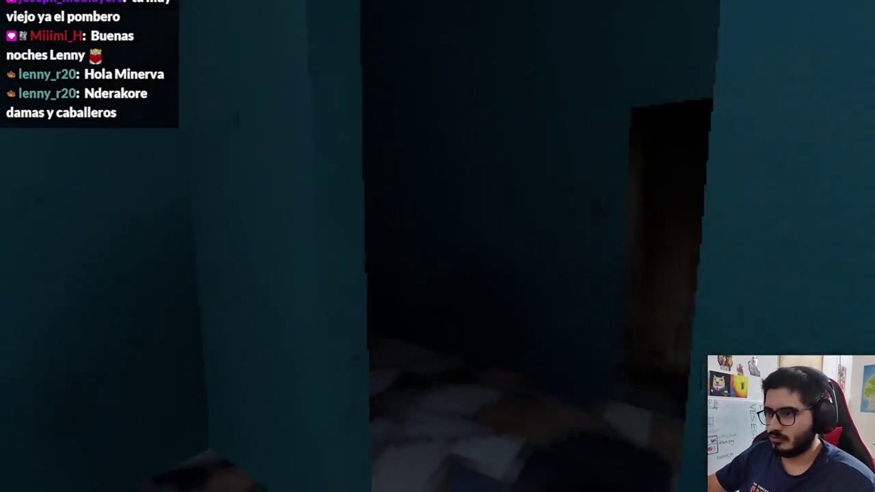
pyautogui.press('w')
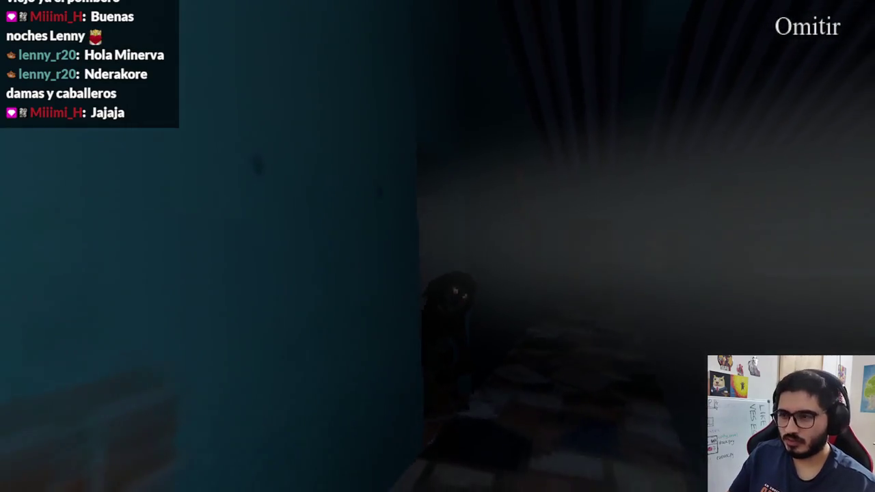
pyautogui.scroll(4, 446, 150)
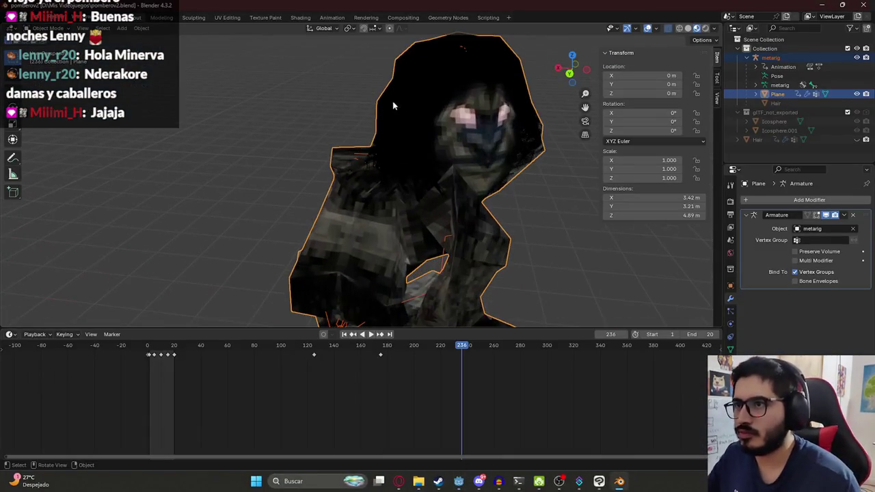
# In the Animation workspace, hide the body faces and return to Weight Paint on the Plane mesh
pyautogui.click(333, 17)
pyautogui.hotkey('ctrl', 'Tab')
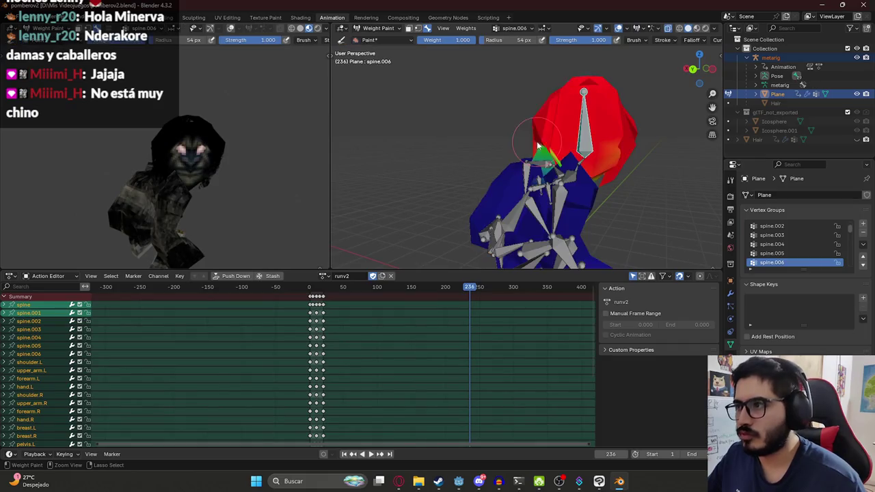
pyautogui.press('Tab')
pyautogui.scroll(-3, 560, 134)
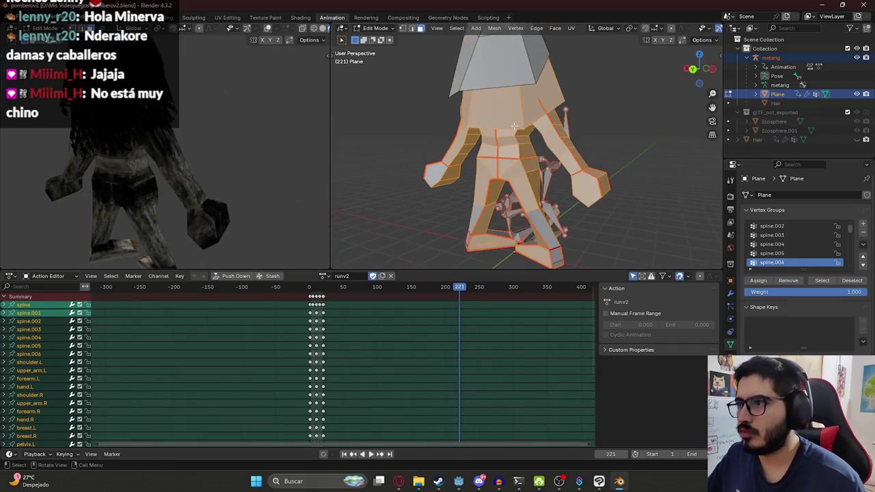
pyautogui.press('h')
pyautogui.moveTo(478, 130); pyautogui.dragTo(435, 125, button='middle')
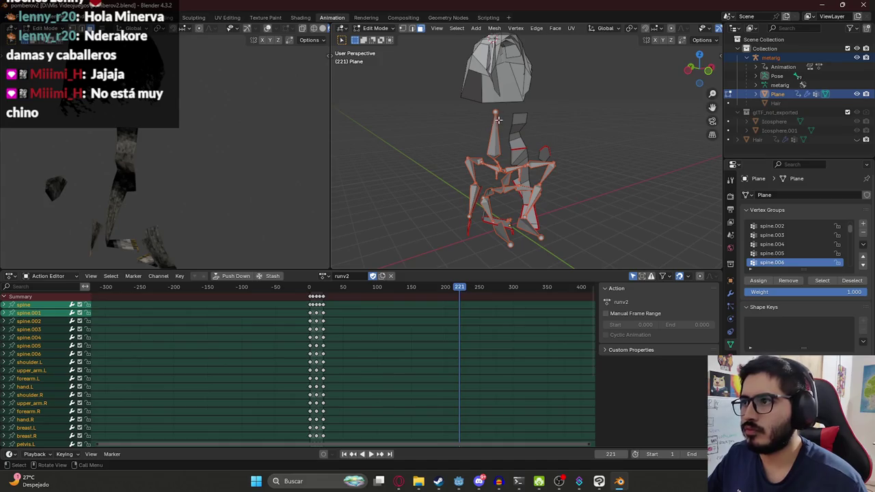
pyautogui.hotkey('ctrl', 'Tab')
# Undo a spine.002 stroke and paint spine.001 weight onto the upper body instead
pyautogui.moveTo(501, 115)
pyautogui.mouseDown(button='middle')
pyautogui.moveTo(339, 135)
pyautogui.moveTo(520, 171)
pyautogui.mouseUp(button='middle')
pyautogui.keyDown('ctrl'); pyautogui.click(541, 198); pyautogui.keyUp('ctrl')
pyautogui.moveTo(540, 198)
pyautogui.mouseDown(button='middle')
pyautogui.moveTo(556, 170)
pyautogui.moveTo(542, 168)
pyautogui.mouseUp(button='middle')
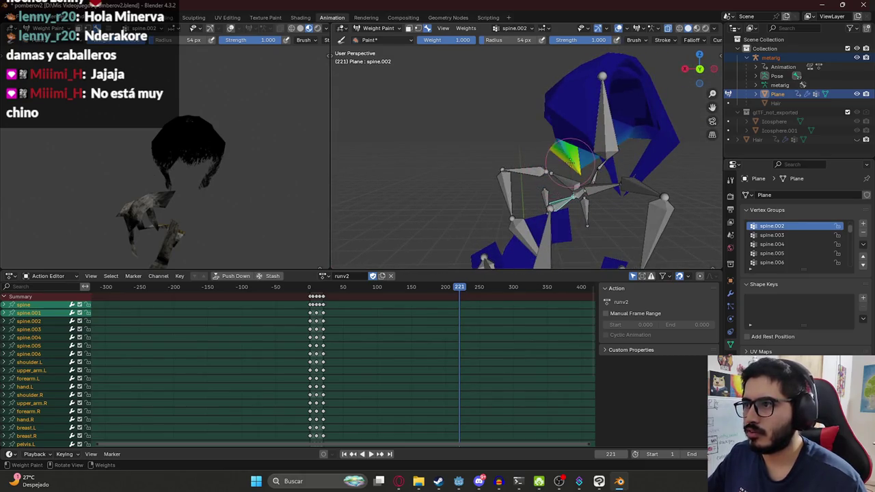
pyautogui.moveTo(565, 165); pyautogui.dragTo(589, 166)
pyautogui.moveTo(564, 166)
pyautogui.mouseDown(button='middle')
pyautogui.moveTo(570, 182)
pyautogui.moveTo(542, 196)
pyautogui.moveTo(553, 184)
pyautogui.mouseUp(button='middle')
pyautogui.hotkey('ctrl', 'z')
pyautogui.keyDown('ctrl'); pyautogui.click(570, 181); pyautogui.keyUp('ctrl')
pyautogui.keyDown('ctrl'); pyautogui.click(554, 188); pyautogui.keyUp('ctrl')
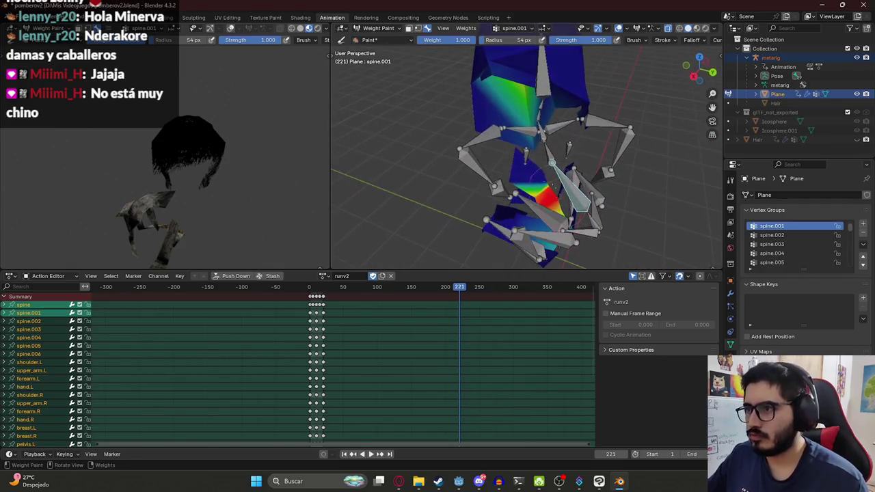
pyautogui.moveTo(544, 137); pyautogui.dragTo(554, 127)
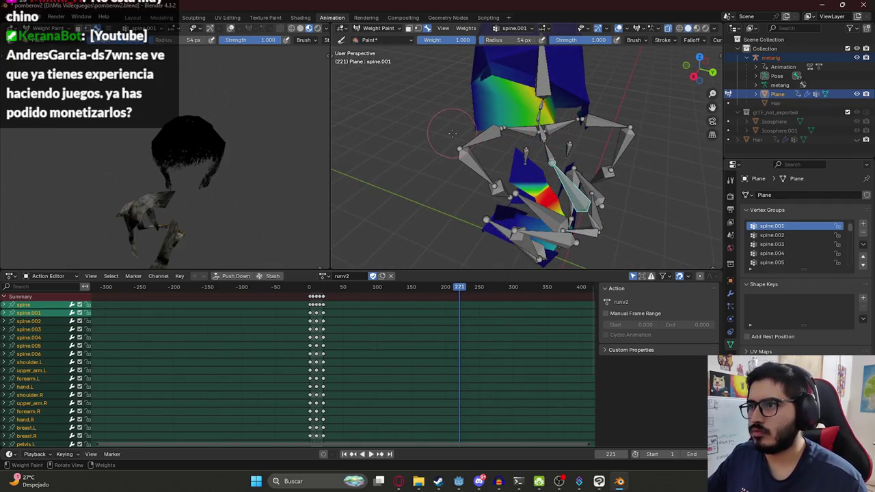
# Blend the spine.001 weights and compare them against spine.002, then select the first keyframe column
pyautogui.moveTo(215, 193); pyautogui.dragTo(230, 193)
pyautogui.keyDown('ctrl'); pyautogui.click(219, 190); pyautogui.keyUp('ctrl')
pyautogui.moveTo(219, 190)
pyautogui.mouseDown(button='middle')
pyautogui.moveTo(177, 195)
pyautogui.moveTo(196, 185)
pyautogui.mouseUp(button='middle')
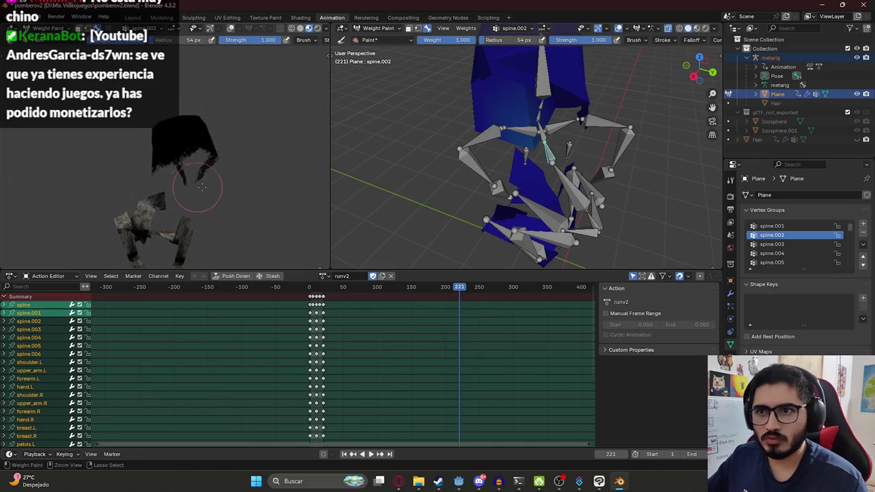
pyautogui.keyDown('ctrl'); pyautogui.click(197, 186); pyautogui.keyUp('ctrl')
pyautogui.keyDown('ctrl'); pyautogui.click(605, 158); pyautogui.keyUp('ctrl')
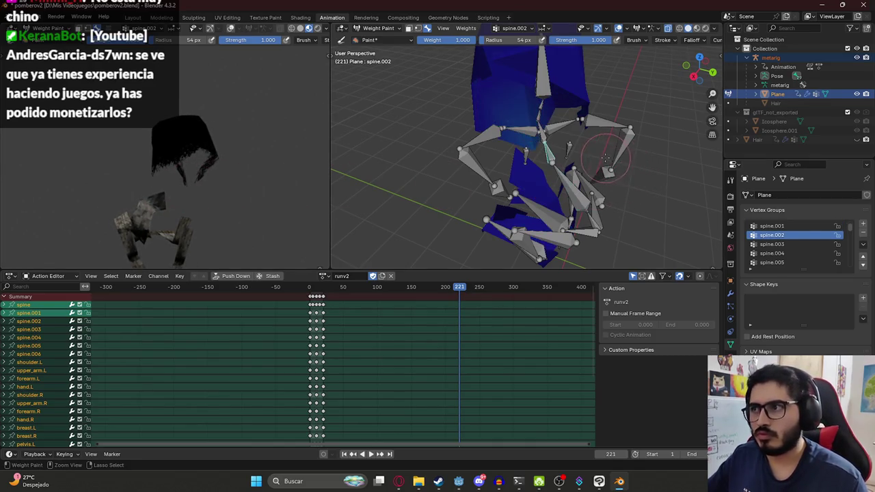
pyautogui.moveTo(565, 143); pyautogui.dragTo(569, 213, button='middle')
pyautogui.keyDown('ctrl'); pyautogui.click(569, 213); pyautogui.keyUp('ctrl')
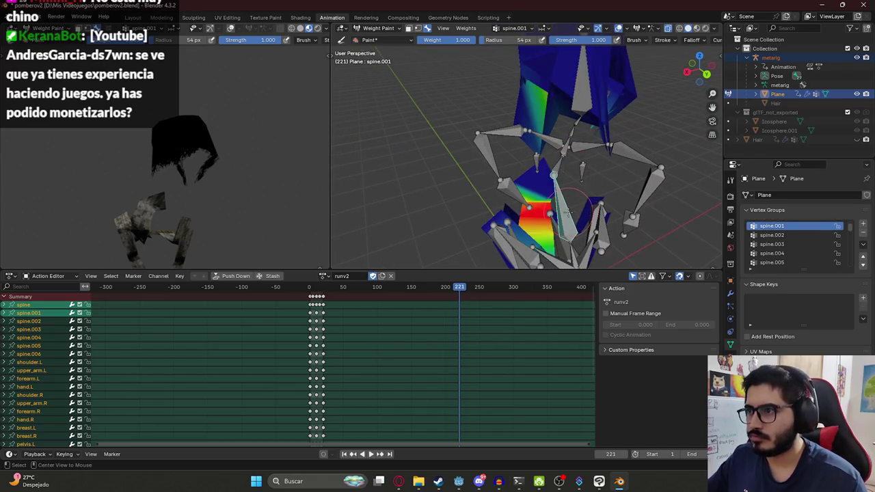
pyautogui.moveTo(521, 118); pyautogui.dragTo(627, 101, button='middle')
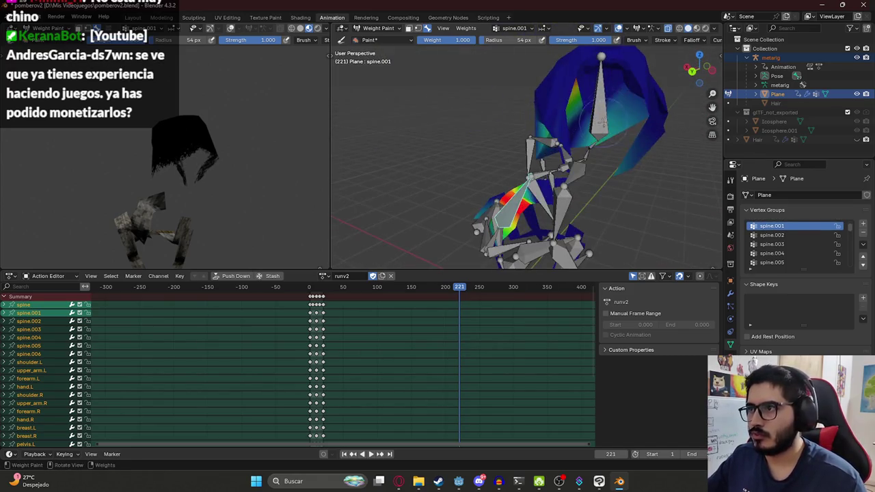
pyautogui.scroll(-3, 478, 130)
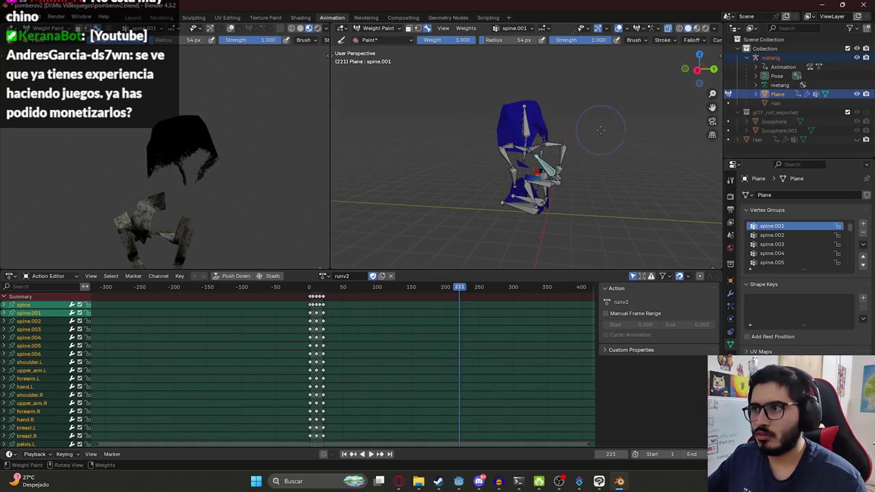
pyautogui.scroll(5, 601, 130)
pyautogui.moveTo(310, 296); pyautogui.dragTo(442, 307)
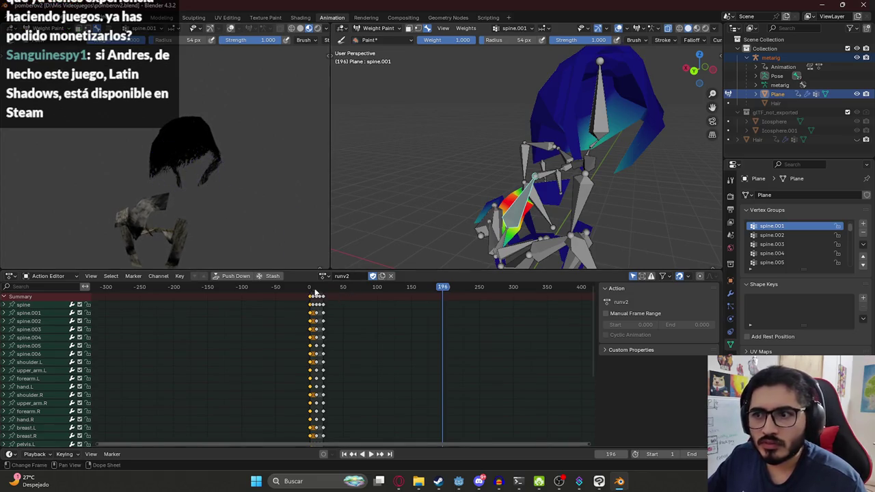
# At frame 198, save pomberov2.blend, select the spine.006 bone and inspect the red hair weights
pyautogui.moveTo(315, 293); pyautogui.dragTo(445, 300)
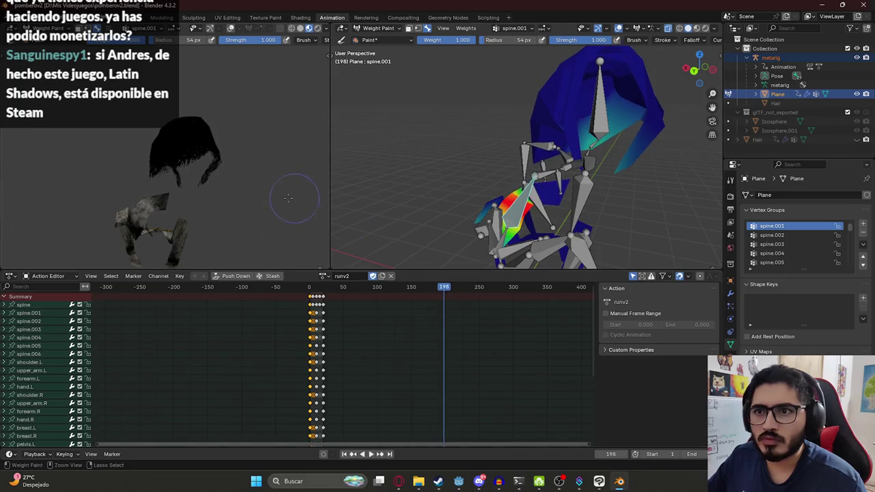
pyautogui.hotkey('ctrl', 's')
pyautogui.keyDown('ctrl'); pyautogui.click(600, 116); pyautogui.keyUp('ctrl')
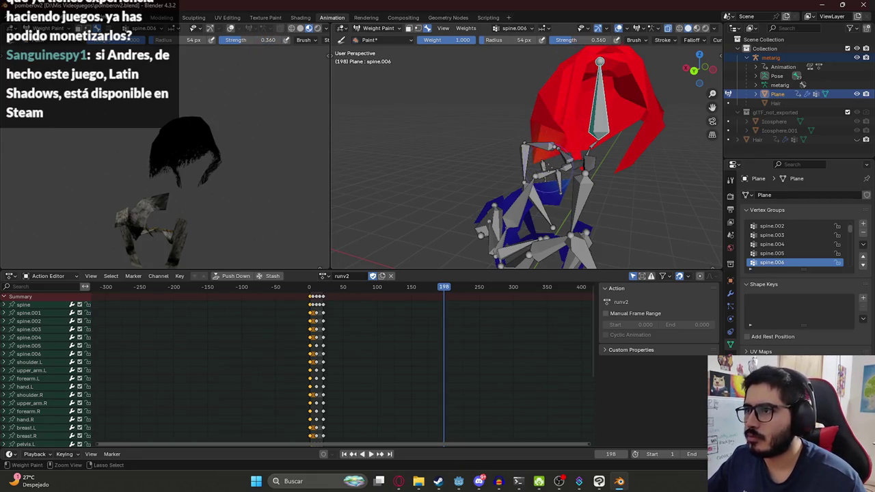
pyautogui.moveTo(551, 151)
pyautogui.mouseDown(button='middle')
pyautogui.moveTo(491, 155)
pyautogui.moveTo(631, 162)
pyautogui.mouseUp(button='middle')
pyautogui.moveTo(515, 147)
pyautogui.mouseDown(button='middle')
pyautogui.moveTo(335, 142)
pyautogui.moveTo(523, 149)
pyautogui.mouseUp(button='middle')
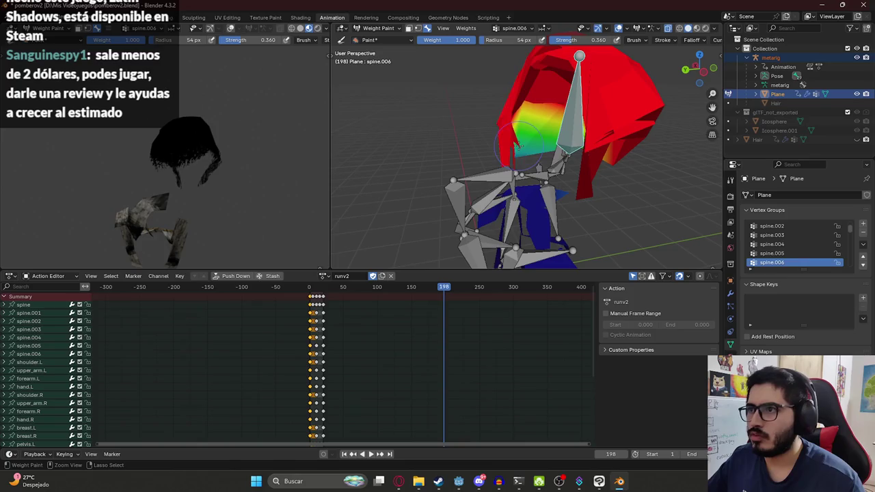
pyautogui.moveTo(459, 159); pyautogui.dragTo(570, 130, button='middle')
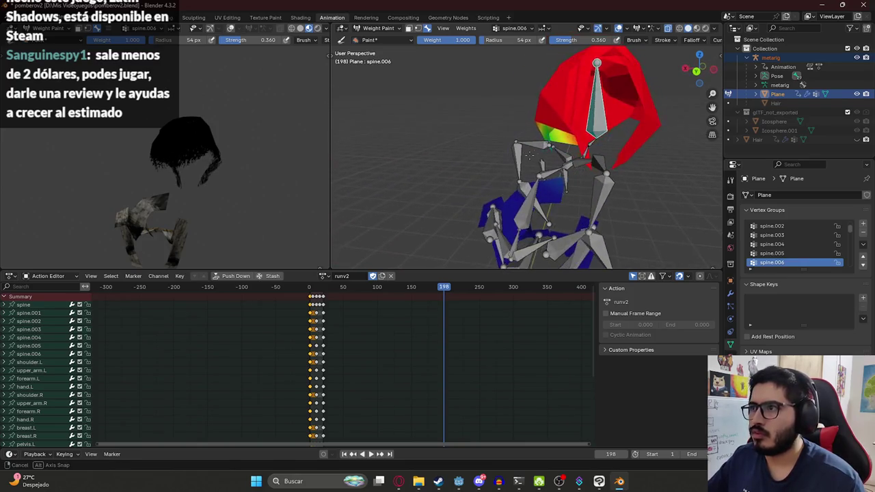
# Play runv2 from the start and scrub through frames 146 and 196 to check the hair's motion
pyautogui.click(311, 292)
pyautogui.press('space')
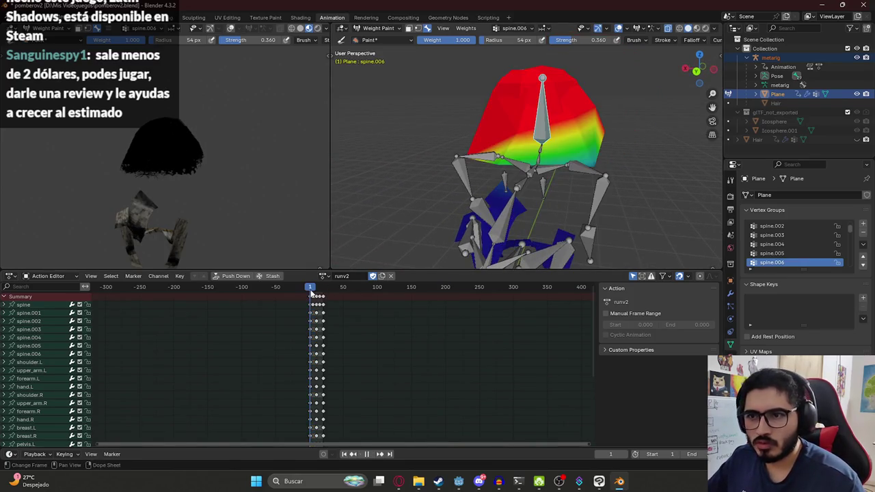
pyautogui.press('Escape')
pyautogui.moveTo(315, 293); pyautogui.dragTo(411, 306)
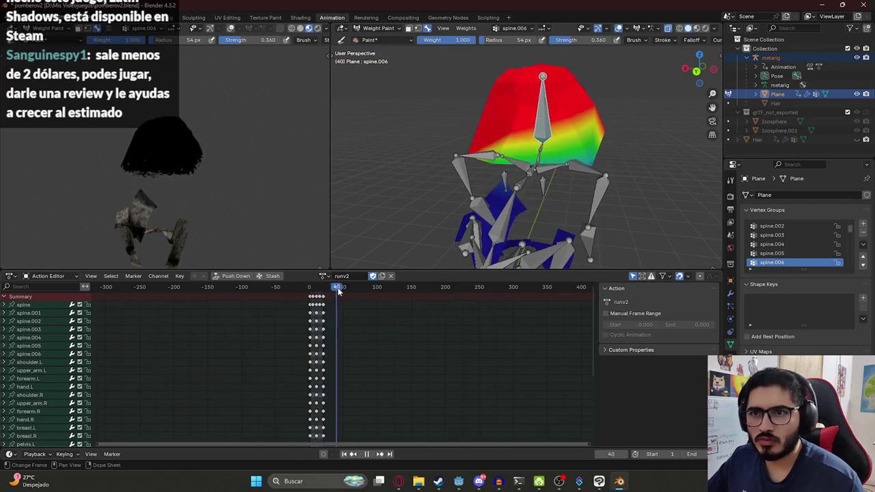
pyautogui.moveTo(410, 307); pyautogui.dragTo(443, 306)
pyautogui.moveTo(276, 179); pyautogui.dragTo(240, 179, button='middle')
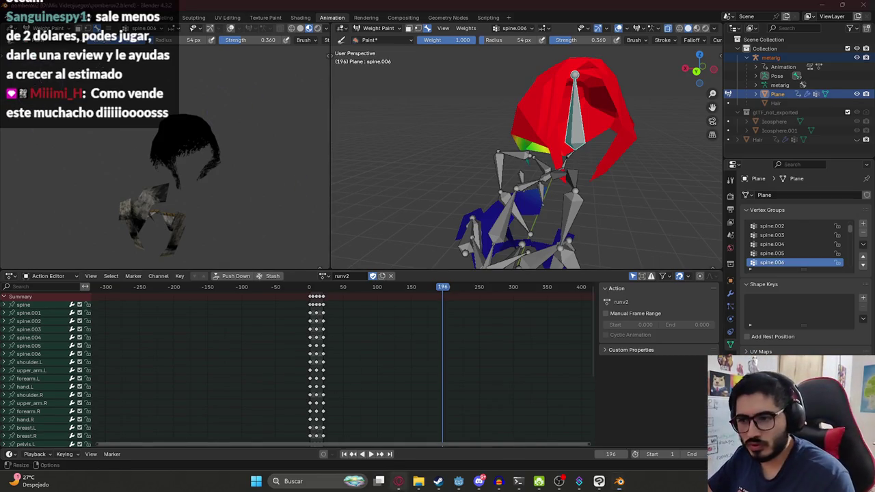
pyautogui.hotkey('alt', 'Tab')
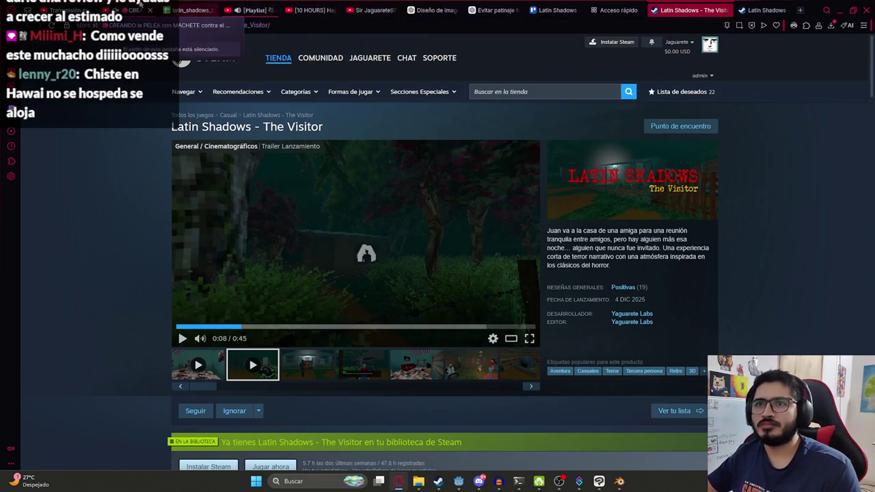
# Open the YouTube channel from the 10 HOURS video in a new tab and go to its Videos list
pyautogui.click(136, 10)
pyautogui.click(253, 9)
pyautogui.click(318, 9)
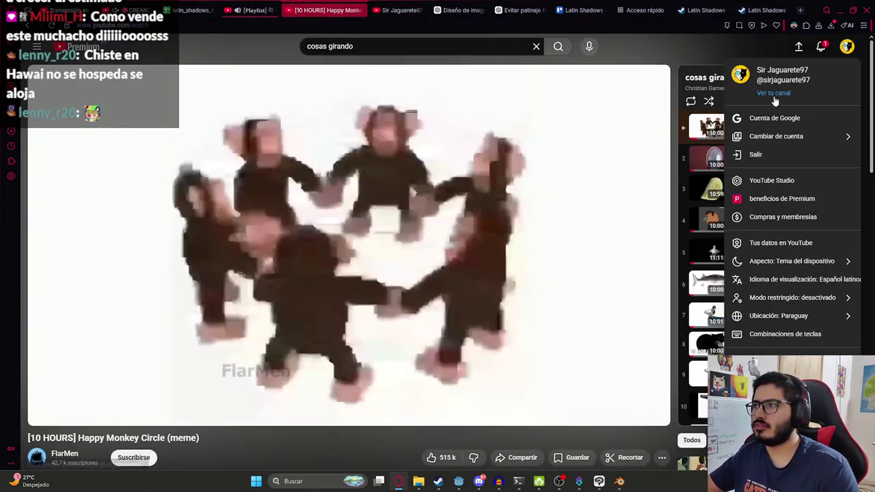
pyautogui.middleClick(773, 93)
pyautogui.click(393, 8)
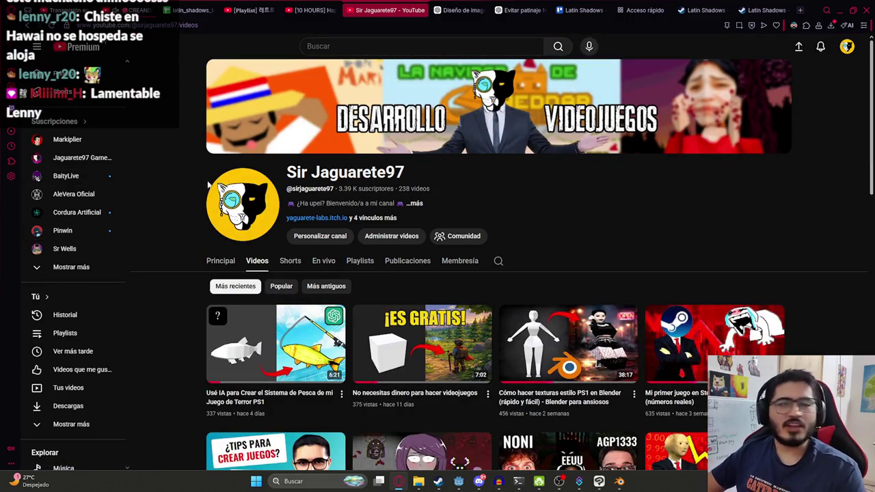
pyautogui.click(704, 10)
pyautogui.click(385, 7)
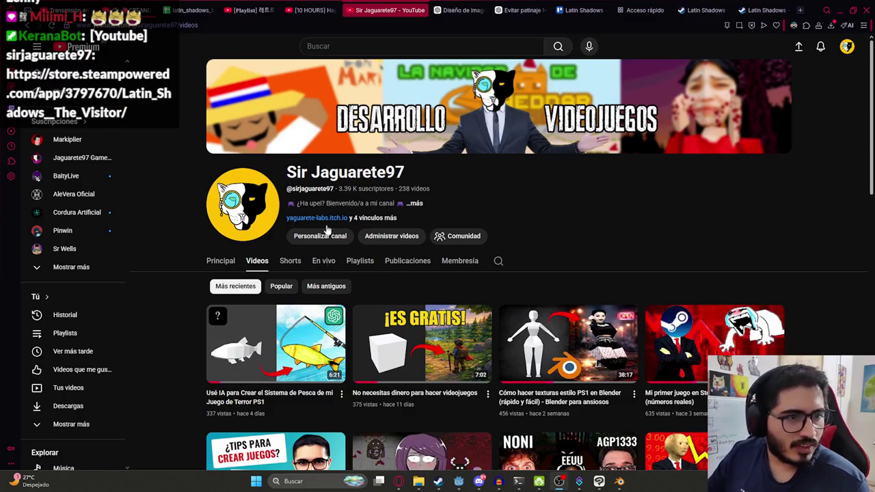
# Browse the Videos list and open 'Mi primer juego en Steam fue un fracaso (números reales)'
pyautogui.scroll(-2, 382, 292)
pyautogui.scroll(-1, 283, 217)
pyautogui.scroll(1, 484, 222)
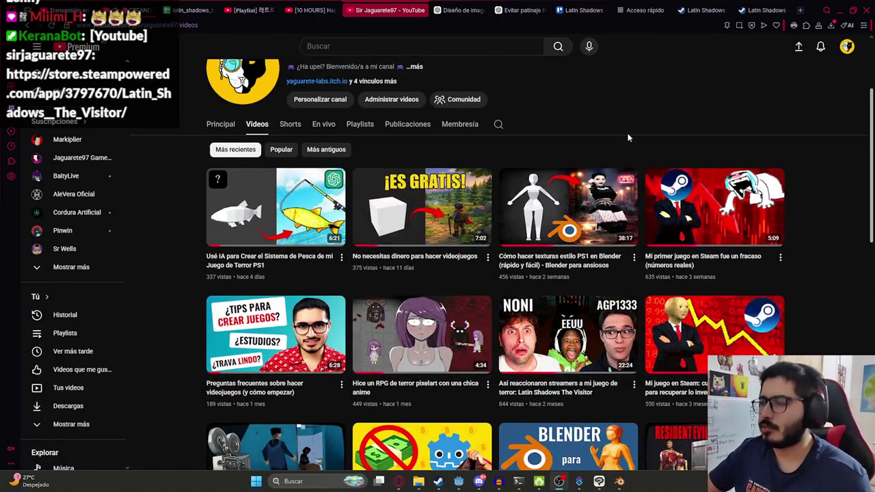
pyautogui.scroll(1, 623, 136)
pyautogui.scroll(-1, 725, 117)
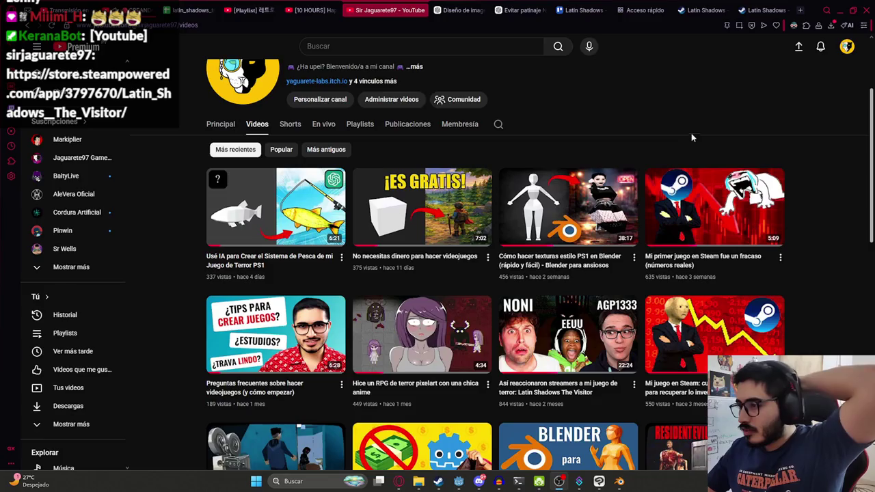
pyautogui.scroll(-2, 342, 246)
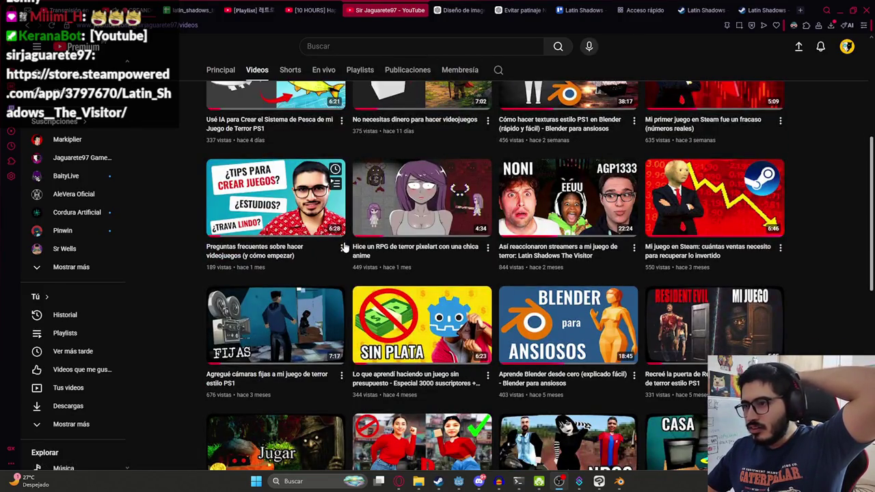
pyautogui.scroll(3, 257, 240)
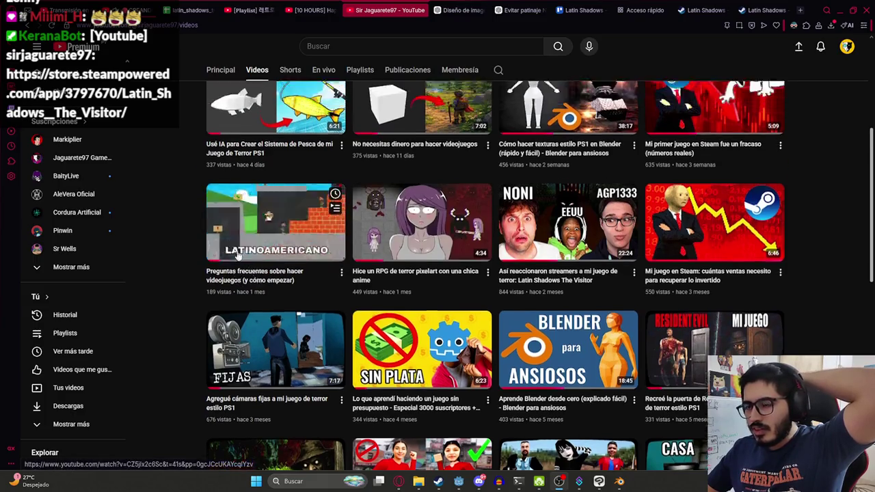
pyautogui.scroll(-2, 523, 267)
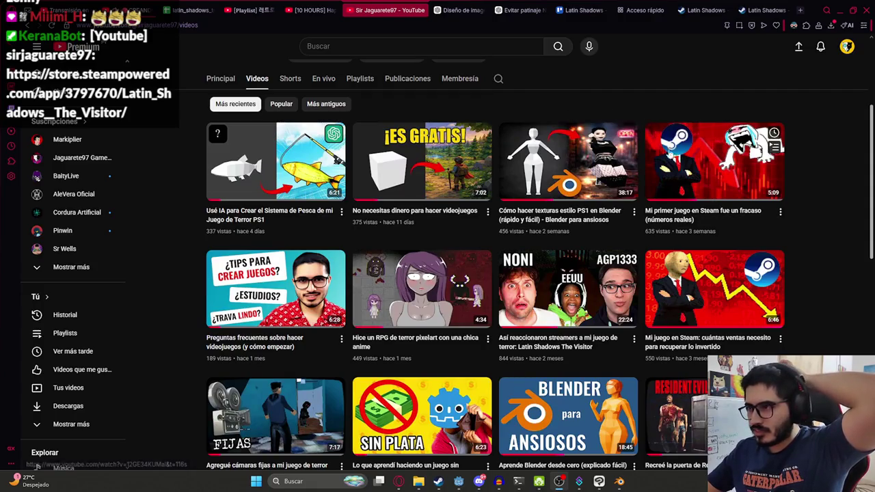
pyautogui.click(712, 161)
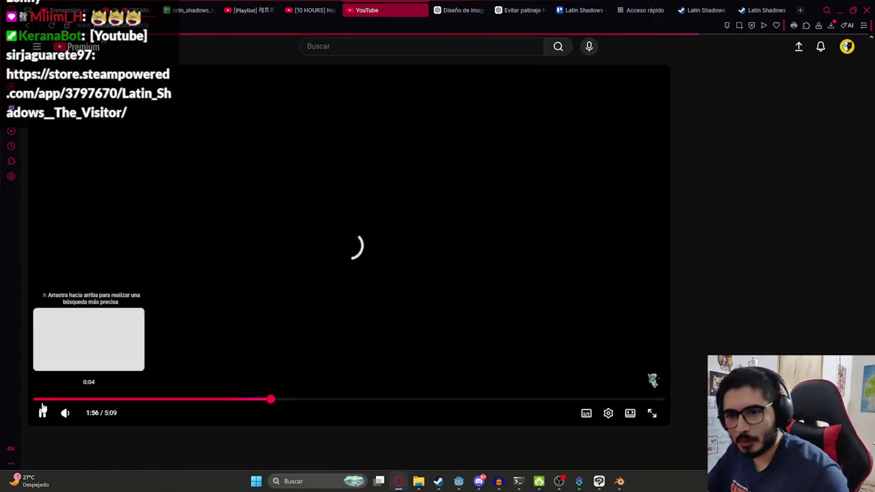
# Watch 'Mi primer juego en Steam fue un fracaso' fullscreen to 4:50, then return to its tab
pyautogui.doubleClick(169, 267)
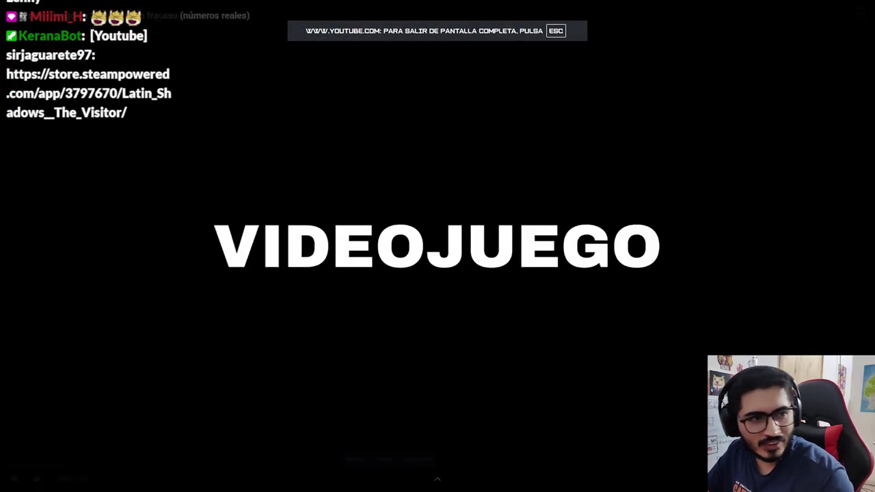
pyautogui.click(252, 319)
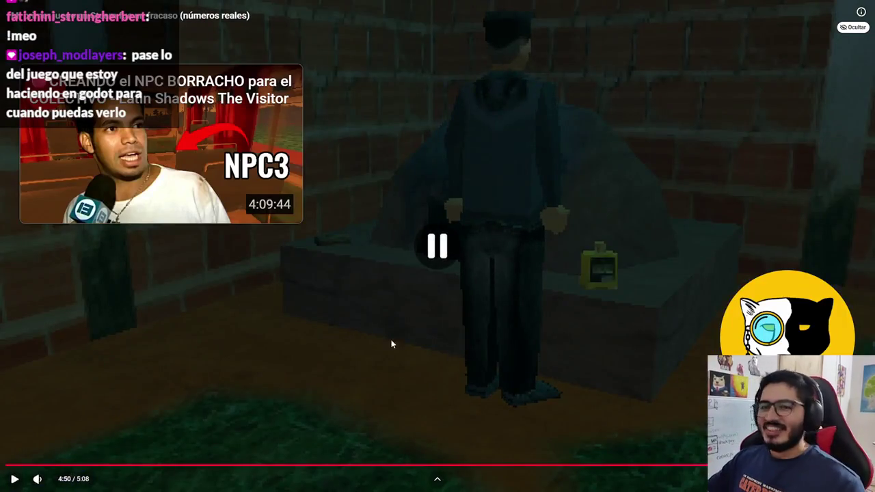
pyautogui.press('Escape')
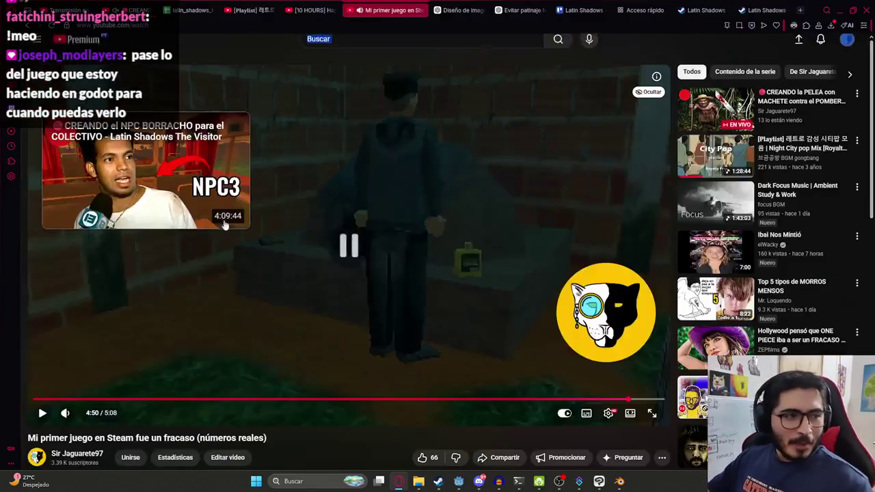
pyautogui.click(317, 4)
pyautogui.click(253, 9)
pyautogui.click(385, 4)
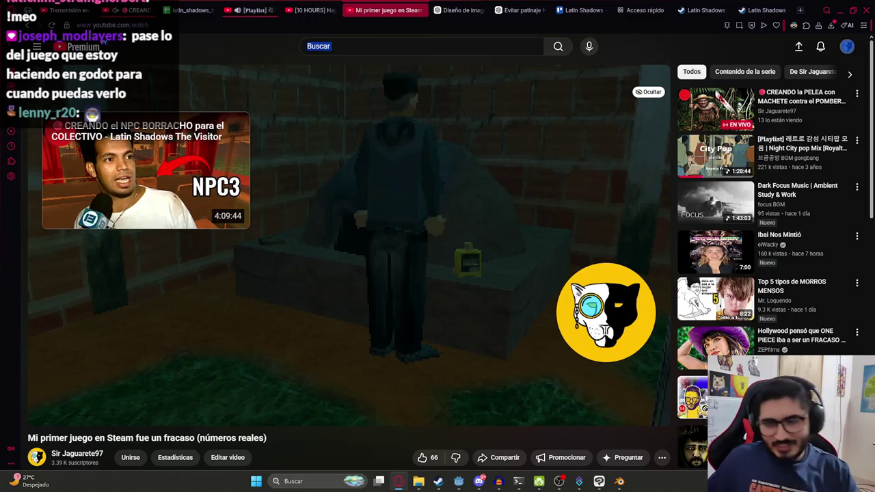
# Set Godot's Level3 3D editor to a single viewport through the Vista menu
pyautogui.click(458, 481)
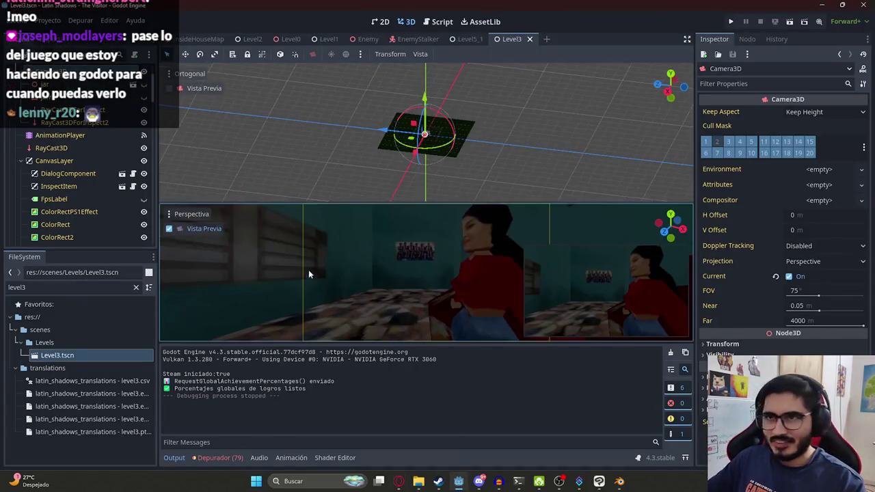
pyautogui.click(420, 54)
pyautogui.click(424, 70)
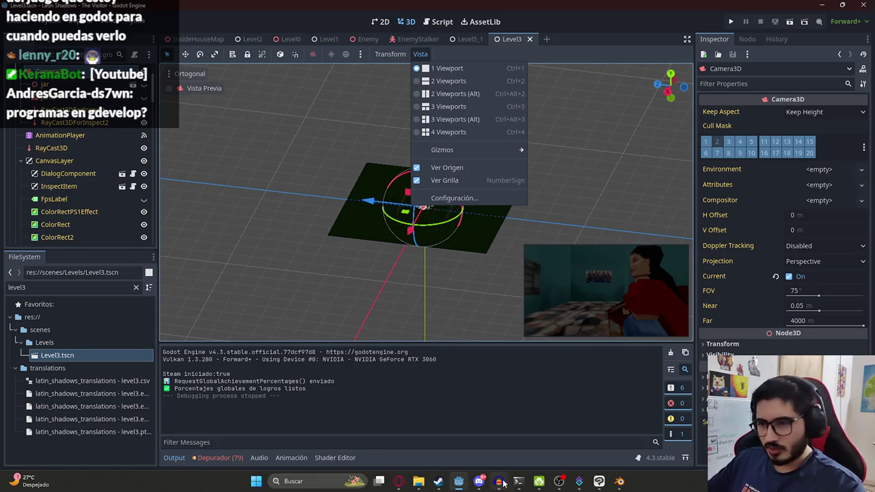
pyautogui.click(479, 482)
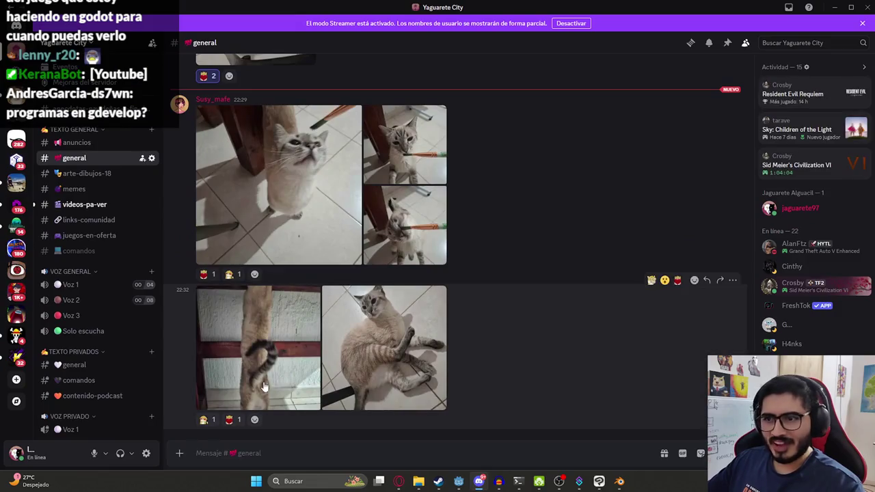
# React to the cat photos in Discord and open the videos-pa-ver channel
pyautogui.click(228, 421)
pyautogui.moveTo(321, 185)
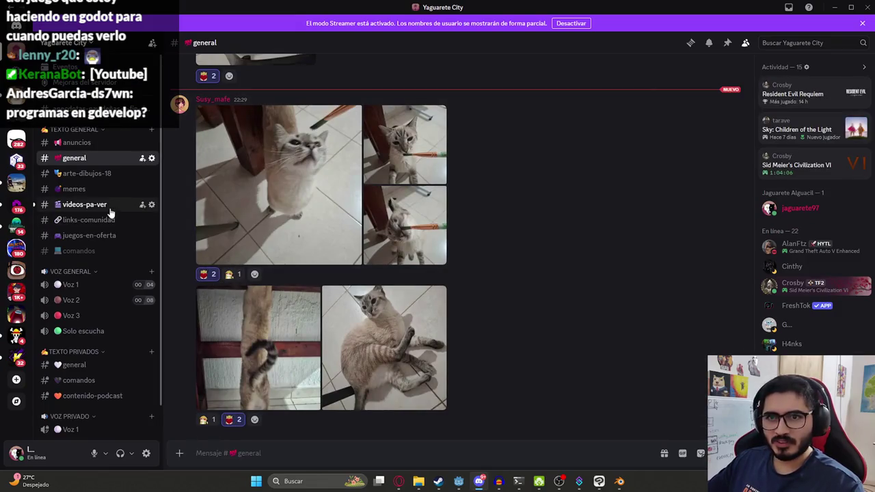
pyautogui.click(109, 205)
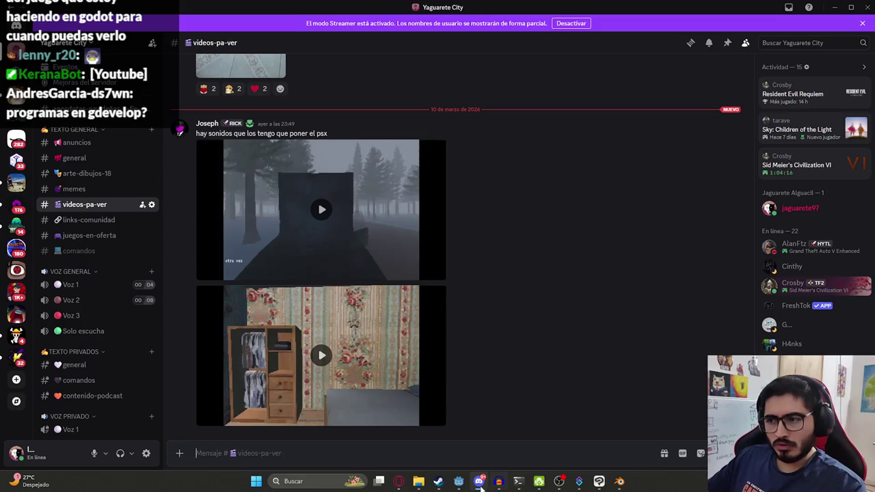
pyautogui.click(460, 487)
pyautogui.click(461, 485)
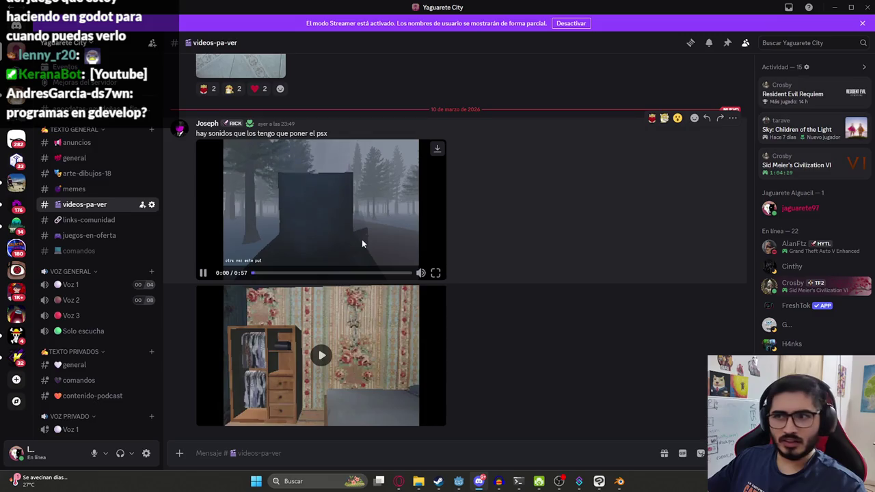
# Watch the foggy road game clip fullscreen, then stop it
pyautogui.click(262, 244)
pyautogui.doubleClick(434, 278)
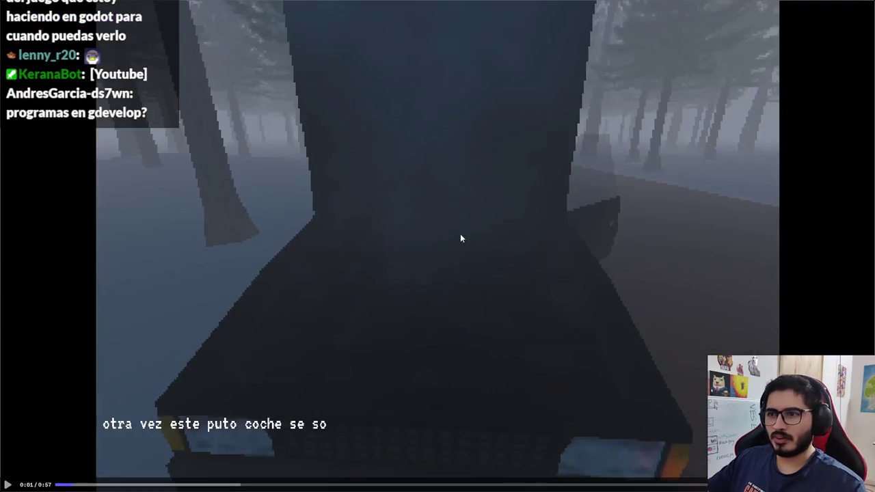
pyautogui.click(387, 258)
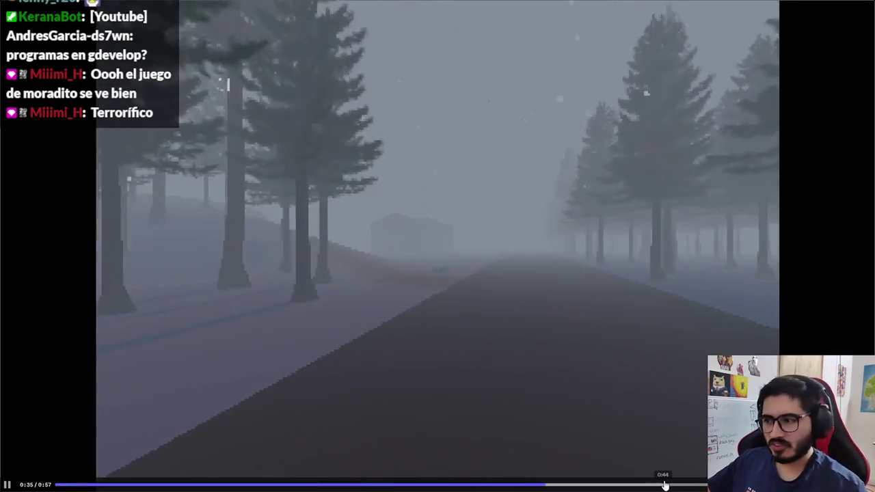
pyautogui.press('Escape')
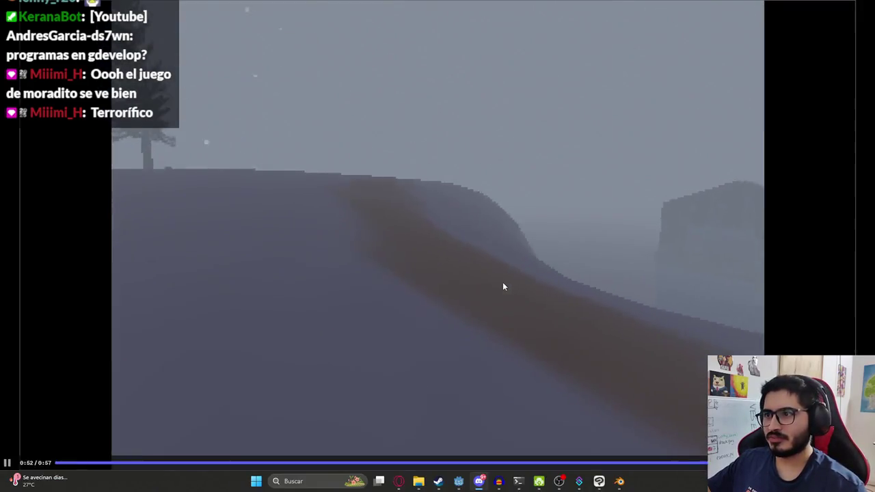
pyautogui.click(203, 273)
# Watch the wardrobe clip fullscreen, then minimize Discord
pyautogui.click(322, 355)
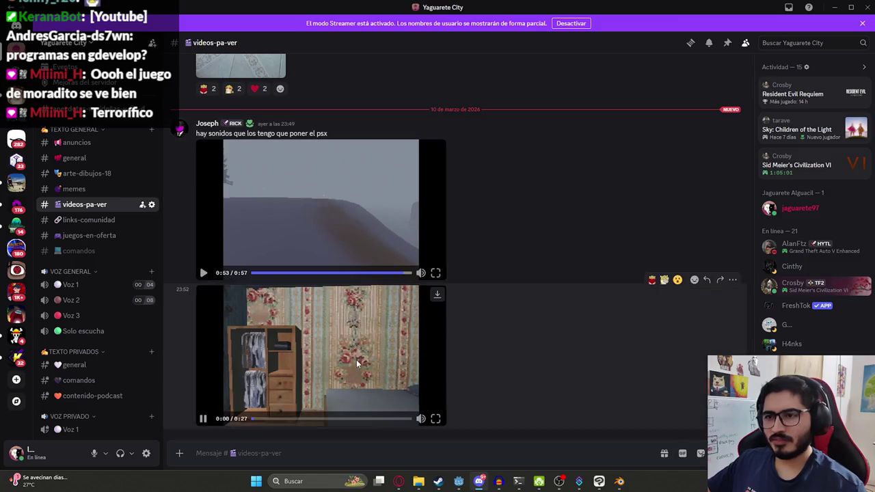
pyautogui.click(436, 440)
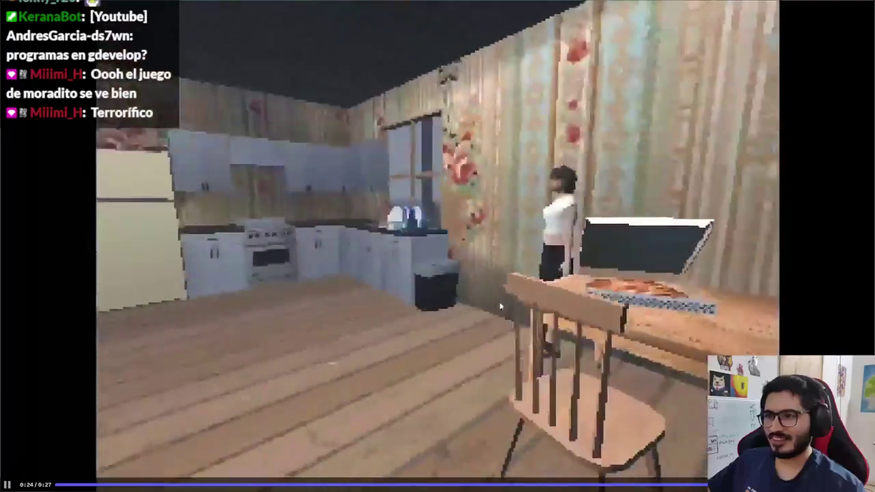
pyautogui.press('Escape')
pyautogui.click(281, 347)
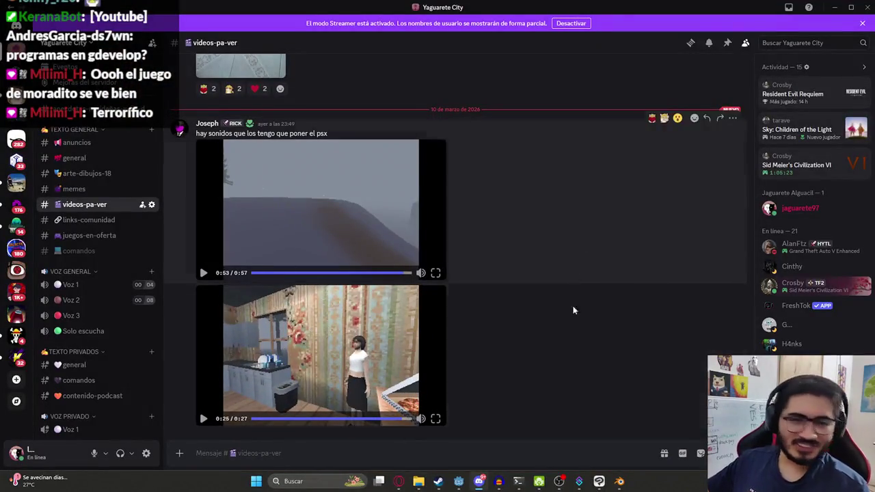
pyautogui.click(479, 482)
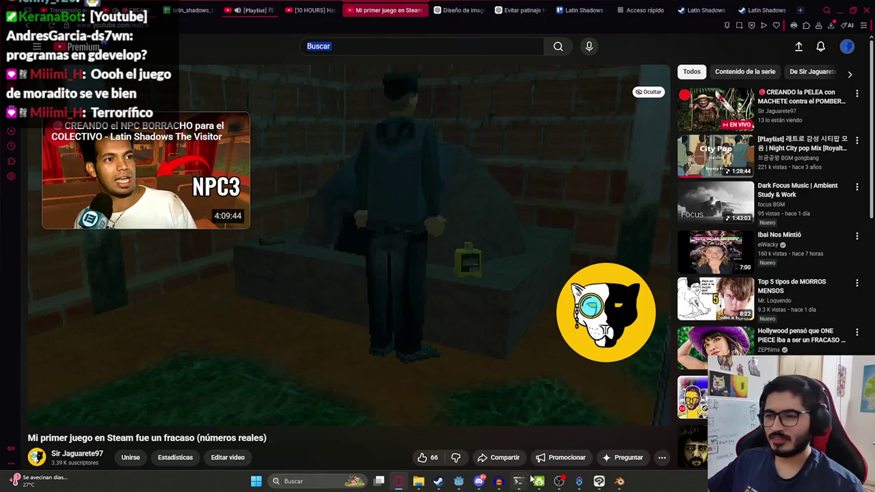
# In Blender, scrub the animation and show the full pombero in Object Mode in Layout
pyautogui.click(459, 481)
pyautogui.click(482, 354)
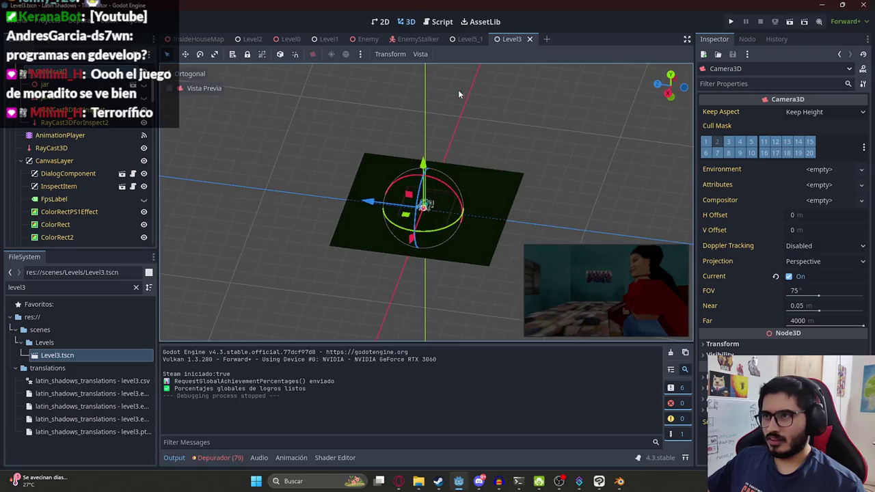
pyautogui.moveTo(458, 90); pyautogui.dragTo(595, 391, button='middle')
pyautogui.click(619, 481)
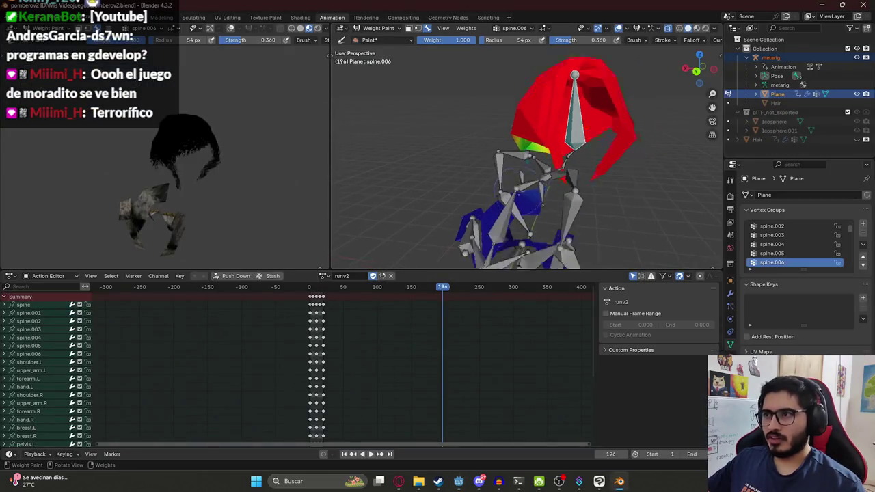
pyautogui.moveTo(337, 291); pyautogui.dragTo(442, 292)
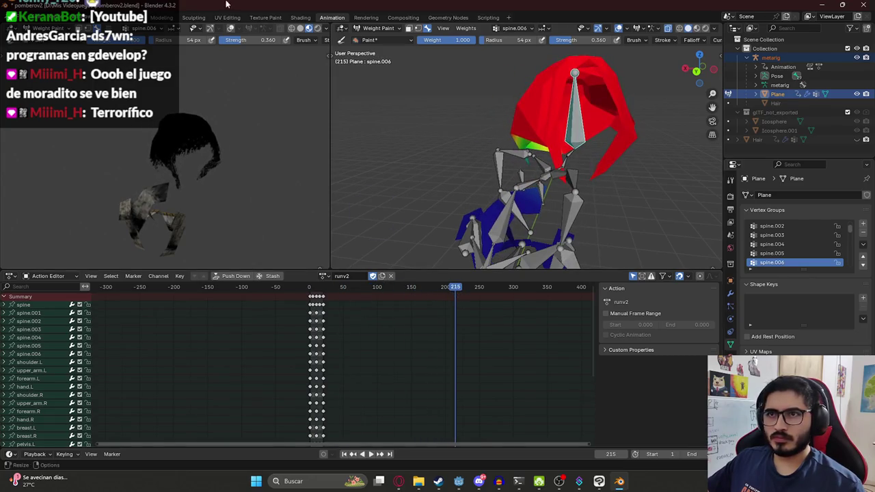
pyautogui.click(137, 18)
pyautogui.hotkey('ctrl', 'pageup')
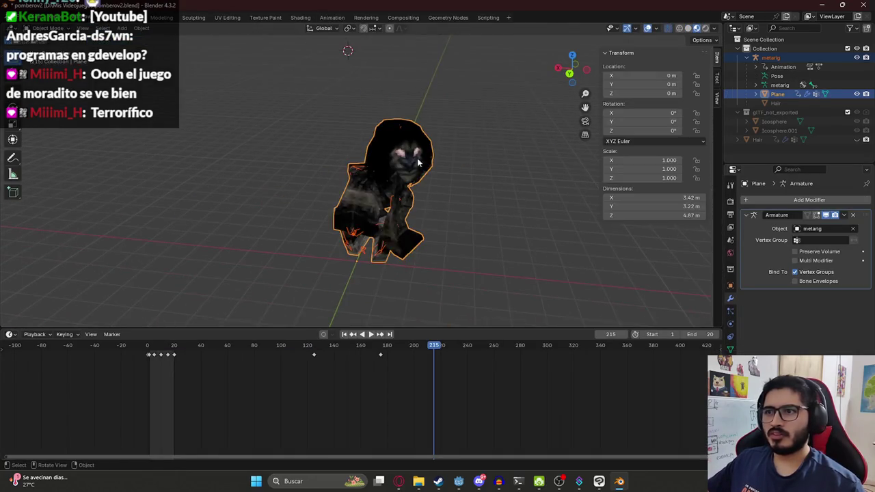
# Export pombero.glb as glTF 2.0 into the characters folder and save pomberov2.blend
pyautogui.click(23, 17)
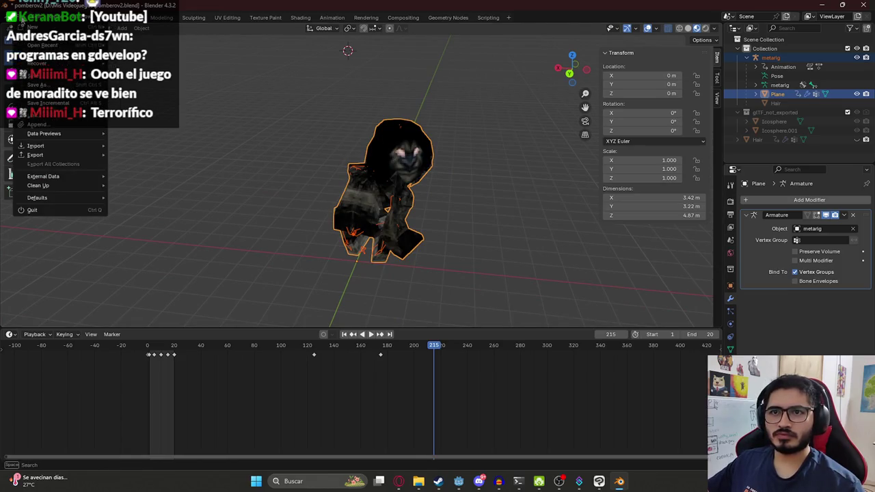
pyautogui.moveTo(35, 154)
pyautogui.click(164, 238)
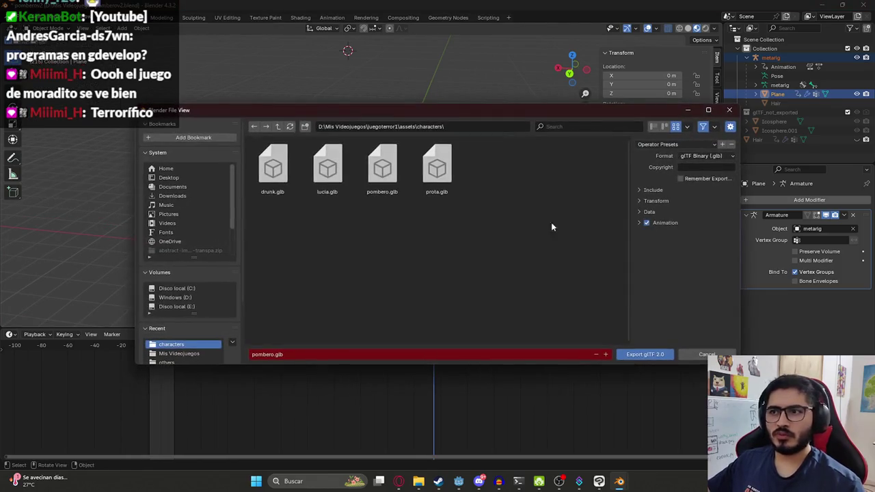
pyautogui.click(619, 348)
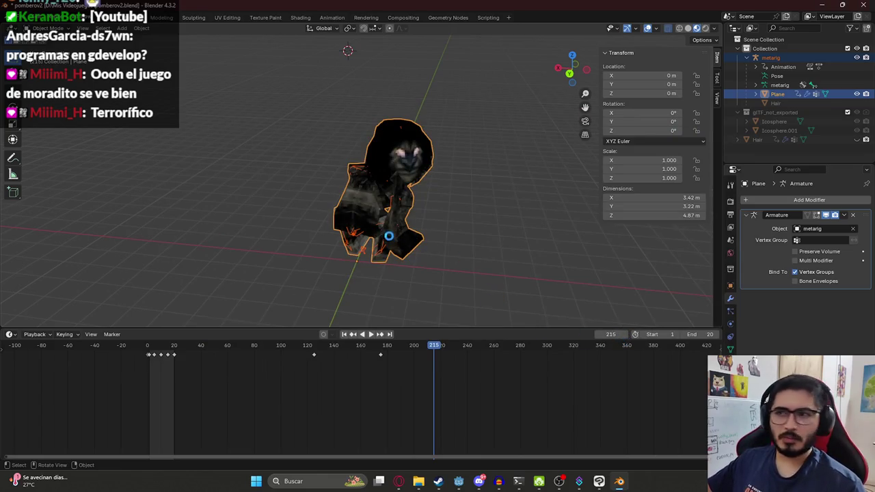
pyautogui.scroll(5, 392, 213)
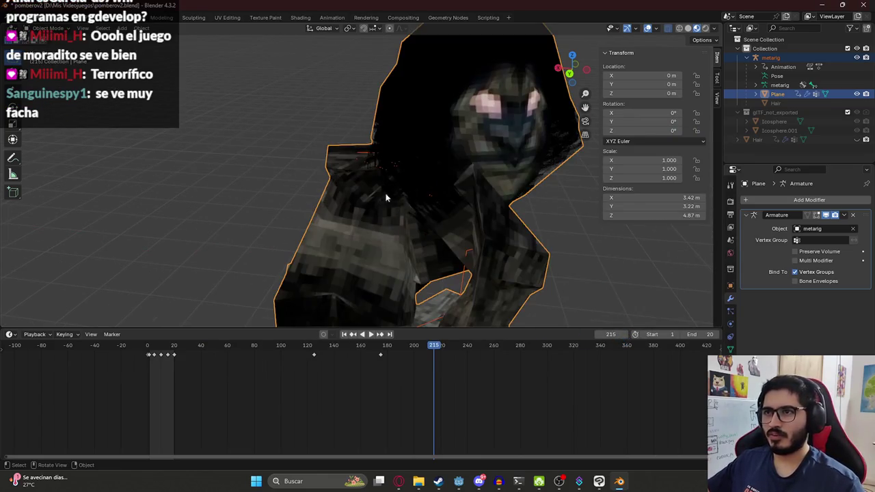
pyautogui.scroll(-5, 387, 198)
pyautogui.hotkey('ctrl', 's')
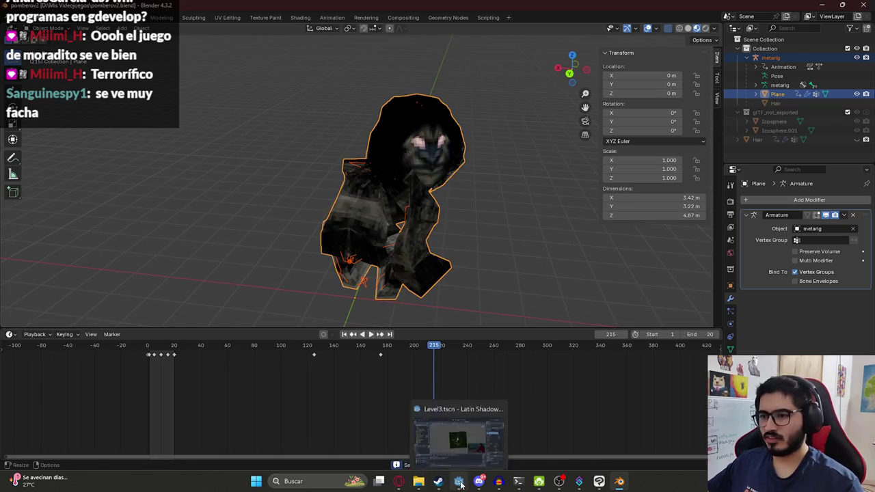
pyautogui.click(459, 482)
pyautogui.moveTo(378, 159); pyautogui.dragTo(436, 136, button='middle')
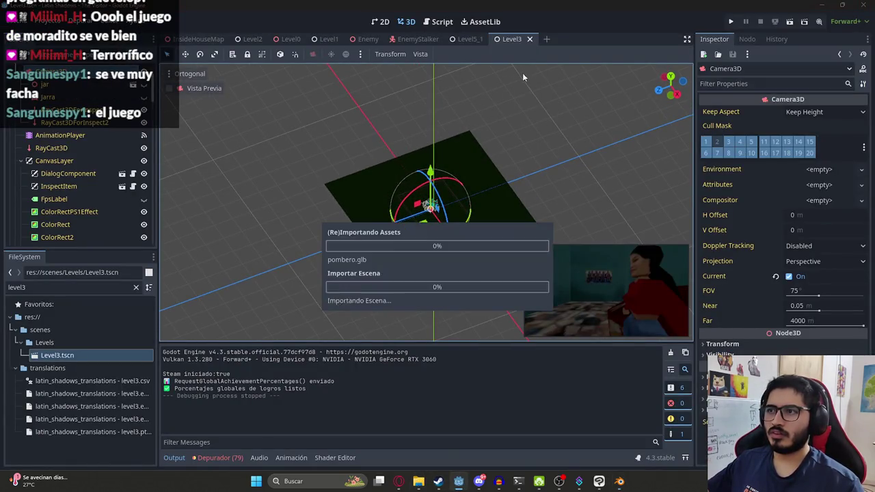
pyautogui.rightClick(513, 38)
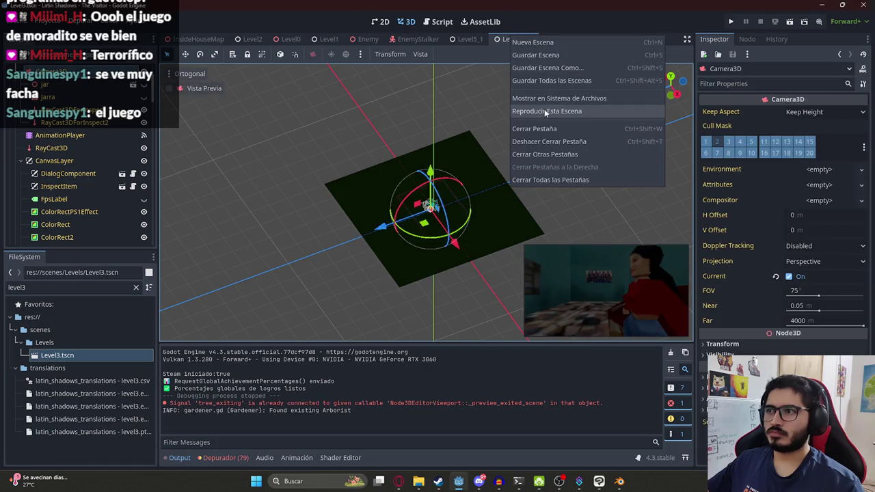
pyautogui.click(546, 111)
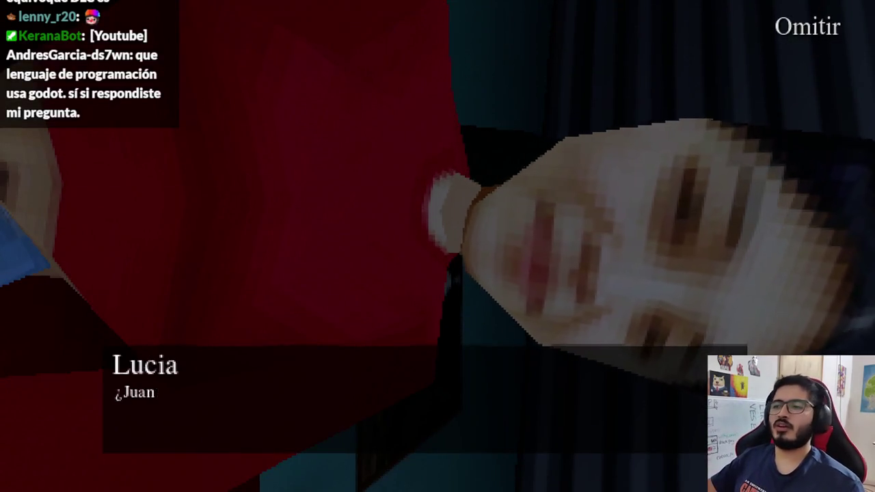
pyautogui.press('F8')
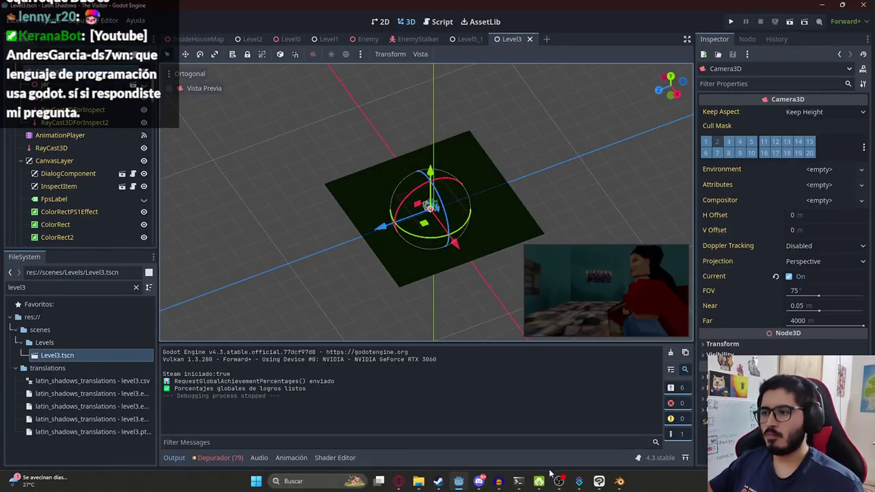
pyautogui.click(619, 483)
# Play and scrub the animation across frames 29–194, orbiting to check the character's pose
pyautogui.click(176, 346)
pyautogui.press('space')
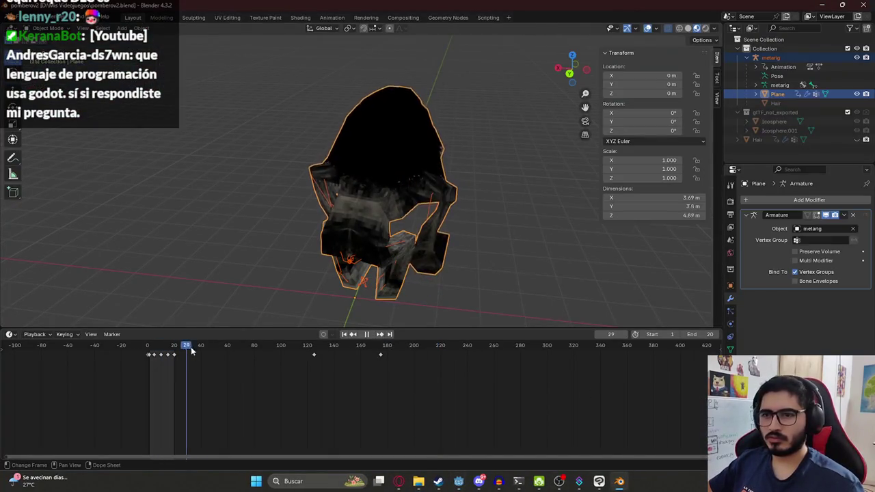
pyautogui.moveTo(333, 351); pyautogui.dragTo(387, 350)
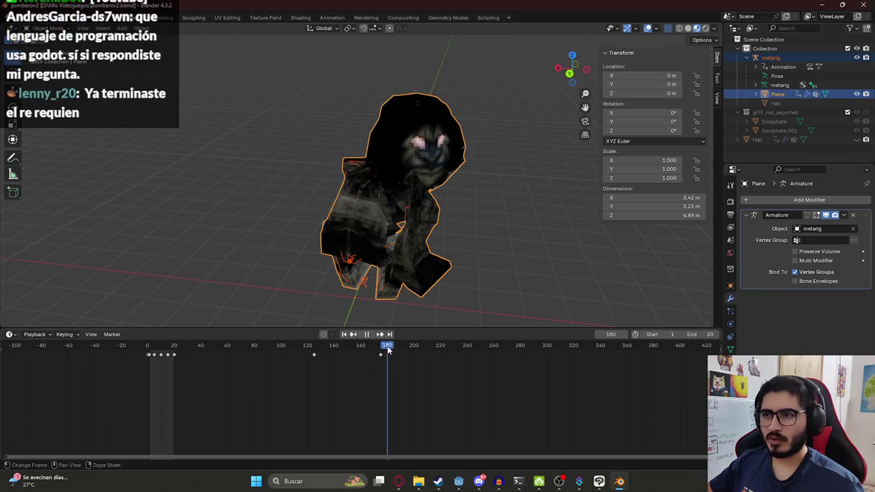
pyautogui.moveTo(585, 360)
pyautogui.mouseDown()
pyautogui.moveTo(626, 357)
pyautogui.moveTo(279, 362)
pyautogui.moveTo(381, 370)
pyautogui.mouseUp()
pyautogui.moveTo(397, 149); pyautogui.dragTo(404, 201, button='middle')
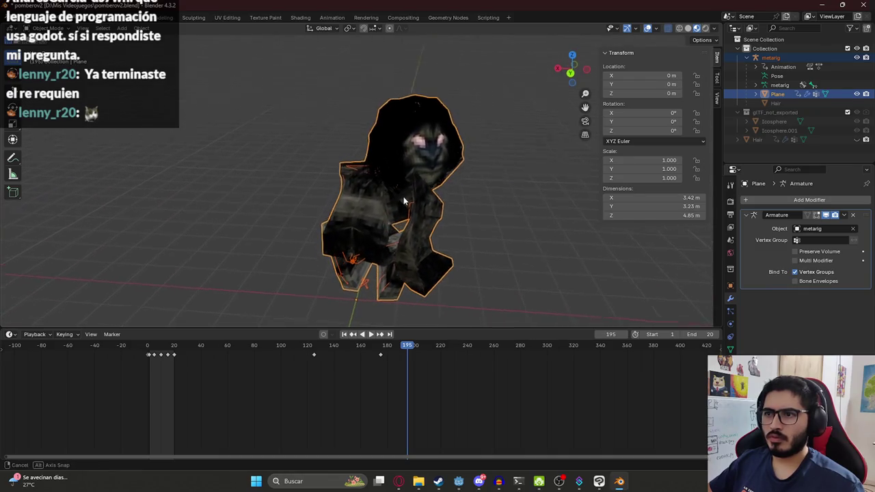
pyautogui.moveTo(383, 352); pyautogui.dragTo(259, 351)
pyautogui.moveTo(325, 350); pyautogui.dragTo(400, 350)
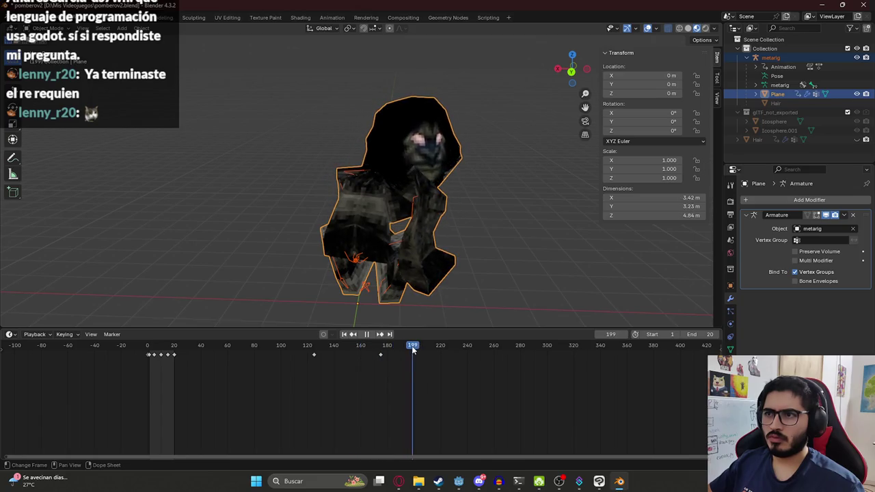
pyautogui.moveTo(431, 235)
pyautogui.mouseDown(button='middle')
pyautogui.moveTo(401, 244)
pyautogui.moveTo(427, 233)
pyautogui.moveTo(386, 280)
pyautogui.mouseUp(button='middle')
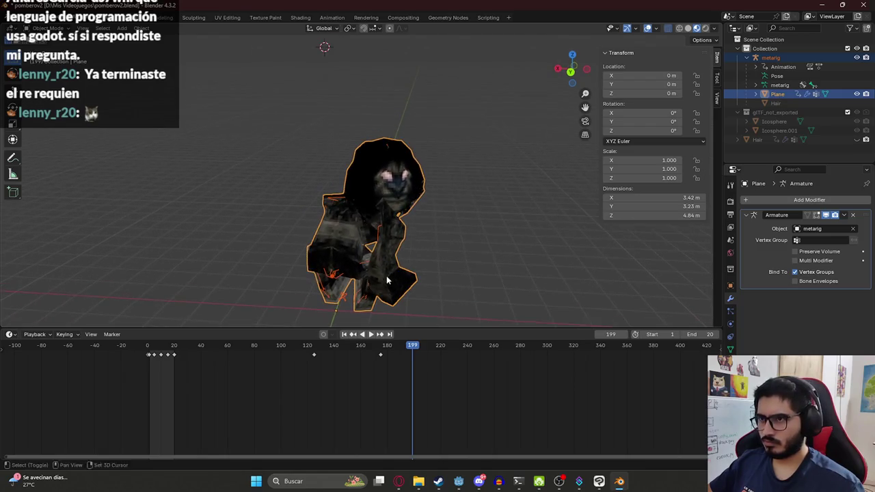
pyautogui.click(362, 335)
pyautogui.moveTo(453, 210)
pyautogui.mouseDown(button='middle')
pyautogui.moveTo(428, 199)
pyautogui.moveTo(455, 196)
pyautogui.moveTo(435, 213)
pyautogui.mouseUp(button='middle')
# Deselect the Plane model, face the character and save pomberov2.blend
pyautogui.click(441, 215)
pyautogui.scroll(3, 301, 223)
pyautogui.scroll(3, 324, 201)
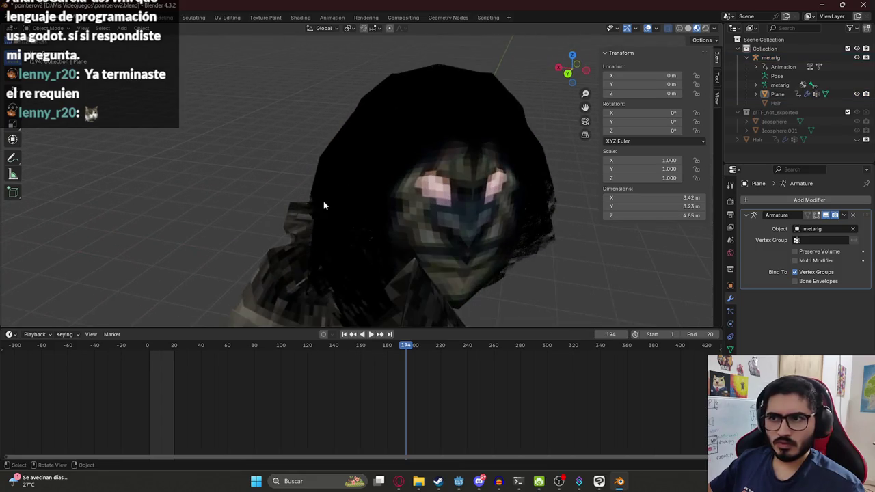
pyautogui.click(197, 202)
pyautogui.scroll(-4, 197, 202)
pyautogui.moveTo(198, 202)
pyautogui.mouseDown(button='middle')
pyautogui.moveTo(431, 171)
pyautogui.moveTo(417, 206)
pyautogui.moveTo(380, 148)
pyautogui.mouseUp(button='middle')
pyautogui.hotkey('ctrl', 's')
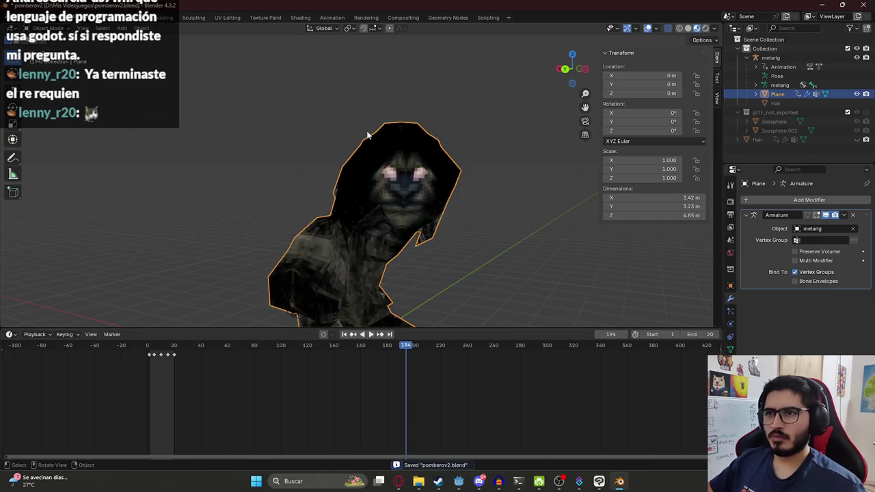
# Enter Edit Mode on the mesh with X-ray on, viewed from the front
pyautogui.press('Tab')
pyautogui.hotkey('alt', 'z')
pyautogui.press('KP_1')
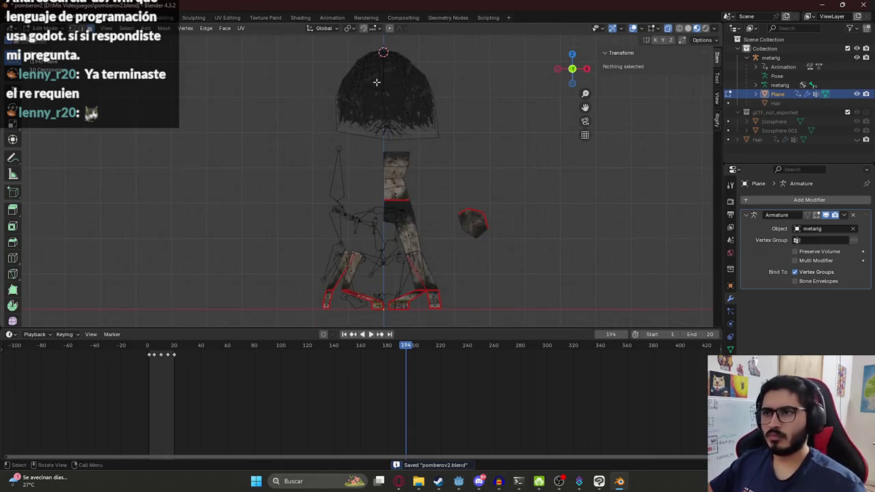
# Move one right-side hair vertex higher and further out in front view
pyautogui.scroll(2, 377, 83)
pyautogui.scroll(2, 406, 228)
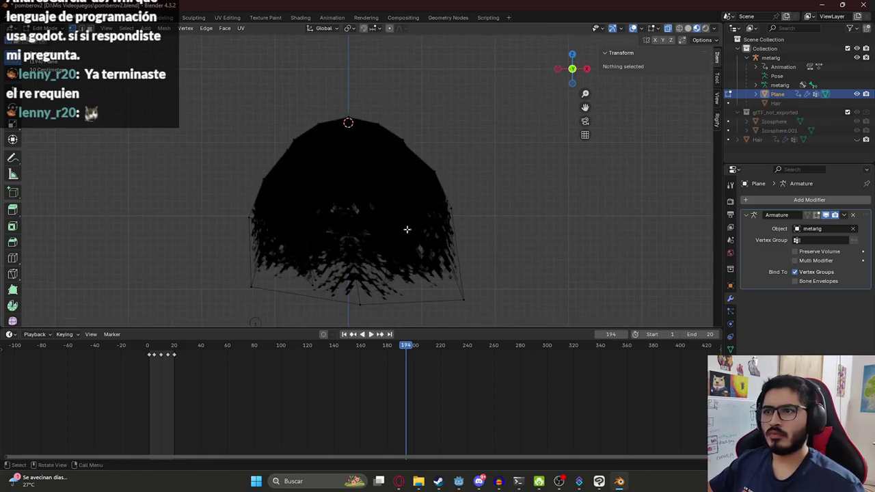
pyautogui.click(459, 221)
pyautogui.moveTo(420, 215)
pyautogui.mouseDown(button='middle')
pyautogui.moveTo(363, 234)
pyautogui.moveTo(290, 207)
pyautogui.moveTo(365, 218)
pyautogui.mouseUp(button='middle')
pyautogui.press('KP_1')
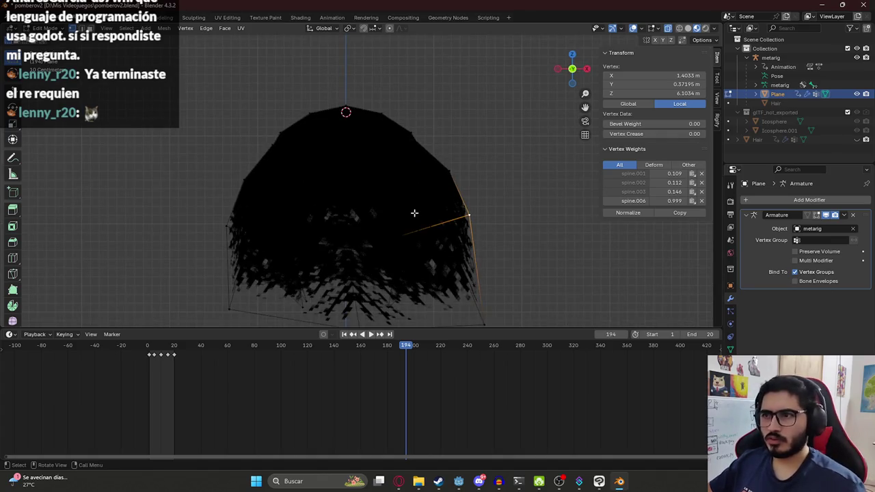
pyautogui.press('g')
pyautogui.click(484, 184)
pyautogui.scroll(-2, 471, 216)
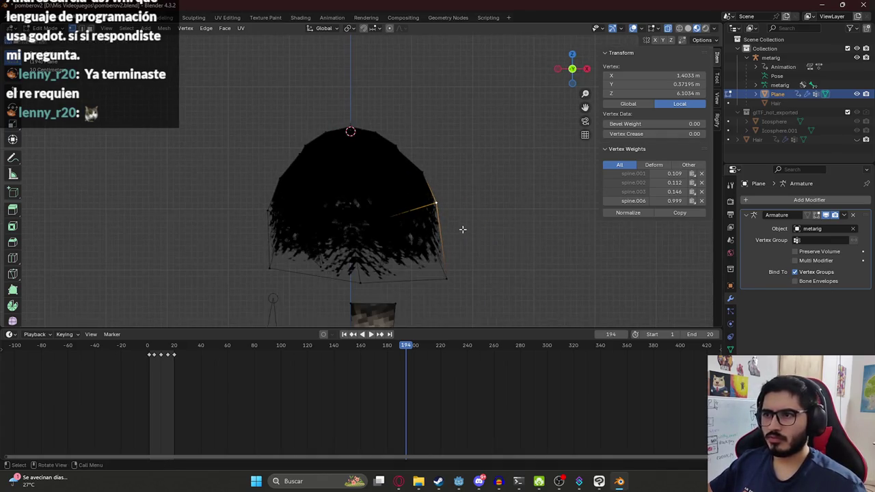
# Reposition two more right-side hair vertices and nudge the left-side one
pyautogui.click(443, 165)
pyautogui.press('g')
pyautogui.click(443, 165)
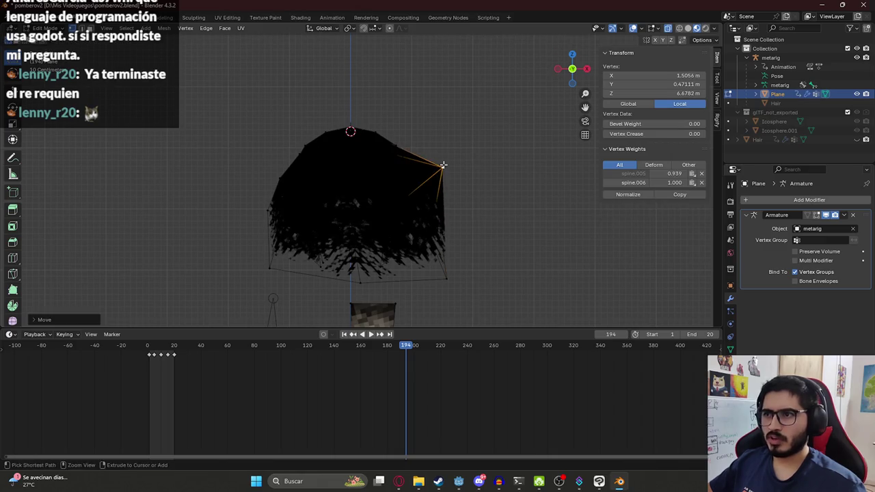
pyautogui.click(437, 208)
pyautogui.press('g')
pyautogui.click(452, 199)
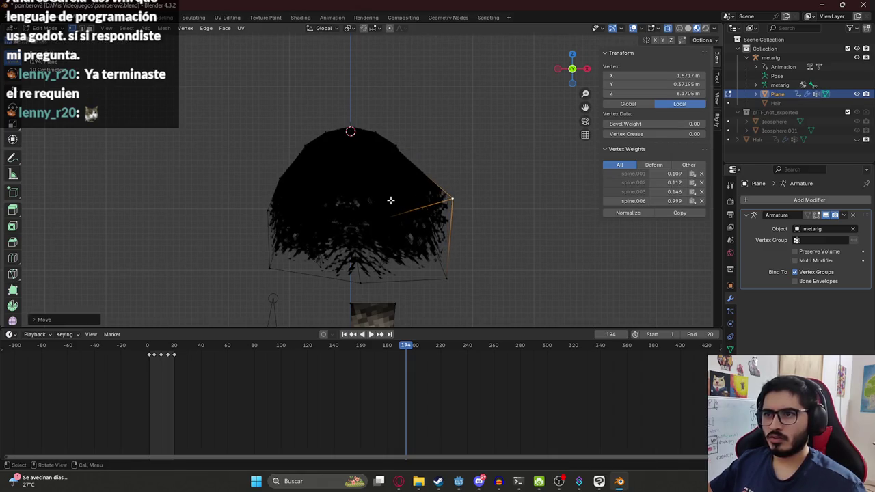
pyautogui.click(266, 213)
pyautogui.press('g')
pyautogui.click(255, 209)
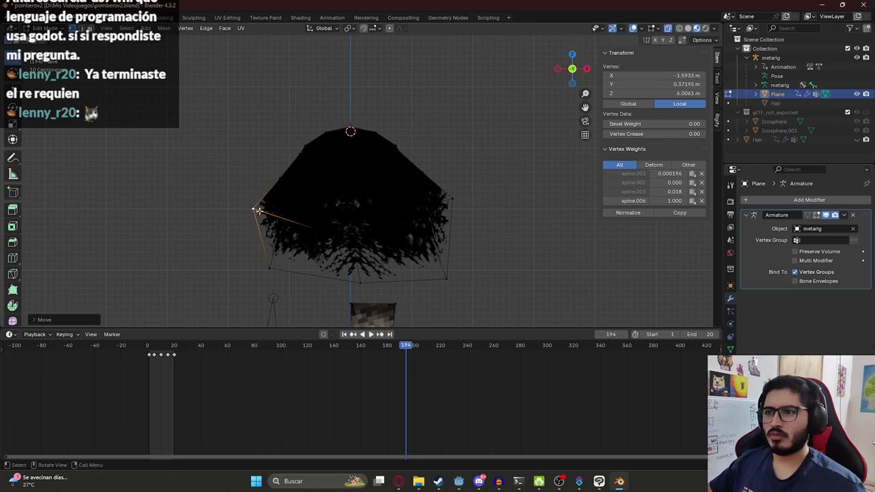
# Check the whole character in Object Mode, then return to editing the hair
pyautogui.press('Tab')
pyautogui.moveTo(319, 230)
pyautogui.mouseDown(button='middle')
pyautogui.moveTo(424, 197)
pyautogui.moveTo(471, 215)
pyautogui.moveTo(448, 197)
pyautogui.mouseUp(button='middle')
pyautogui.scroll(2, 424, 197)
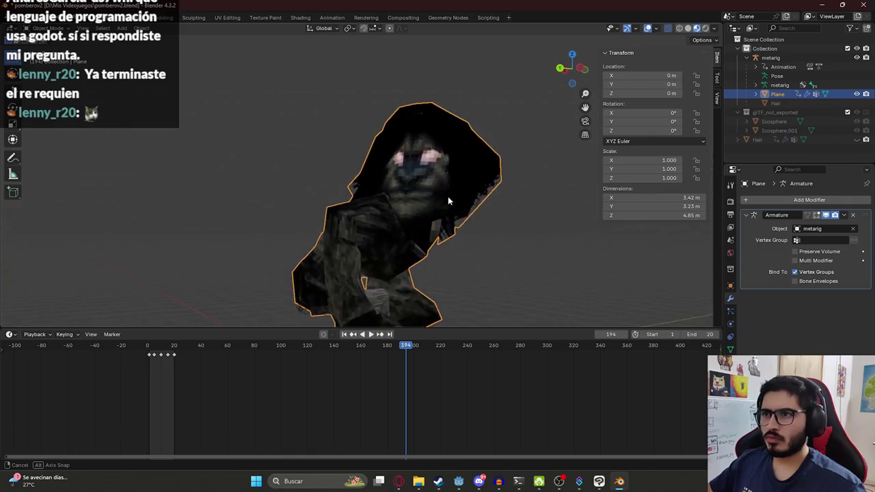
pyautogui.press('Tab')
pyautogui.moveTo(428, 153)
pyautogui.mouseDown(button='middle')
pyautogui.moveTo(370, 151)
pyautogui.moveTo(419, 135)
pyautogui.moveTo(404, 174)
pyautogui.moveTo(390, 82)
pyautogui.moveTo(340, 31)
pyautogui.mouseUp(button='middle')
# Switch to the Animation workspace and enter Edit Mode on the hair mesh
pyautogui.press('Tab')
pyautogui.click(327, 19)
pyautogui.press('Tab')
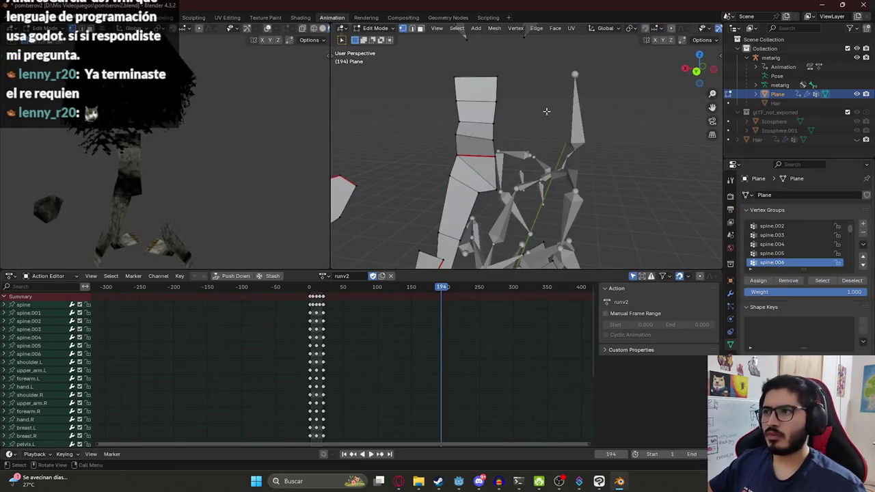
pyautogui.scroll(-1, 547, 130)
pyautogui.scroll(-2, 532, 103)
pyautogui.scroll(2, 532, 103)
pyautogui.scroll(4, 532, 102)
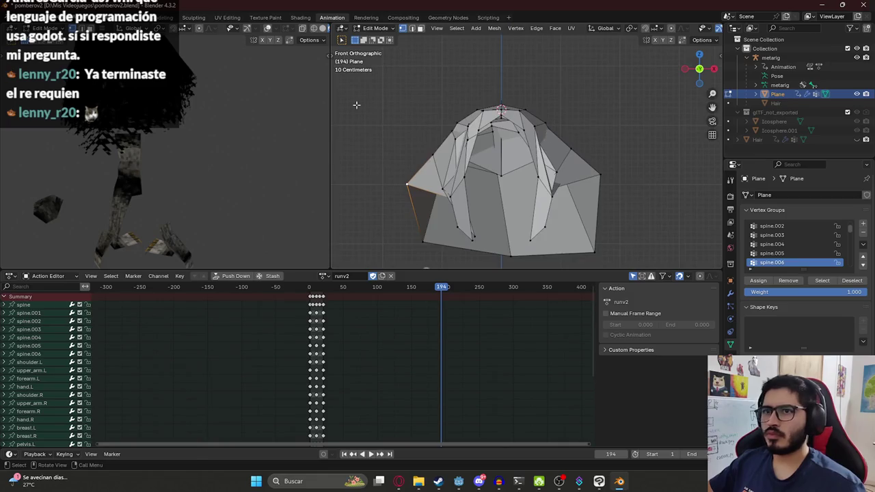
pyautogui.scroll(1, 534, 133)
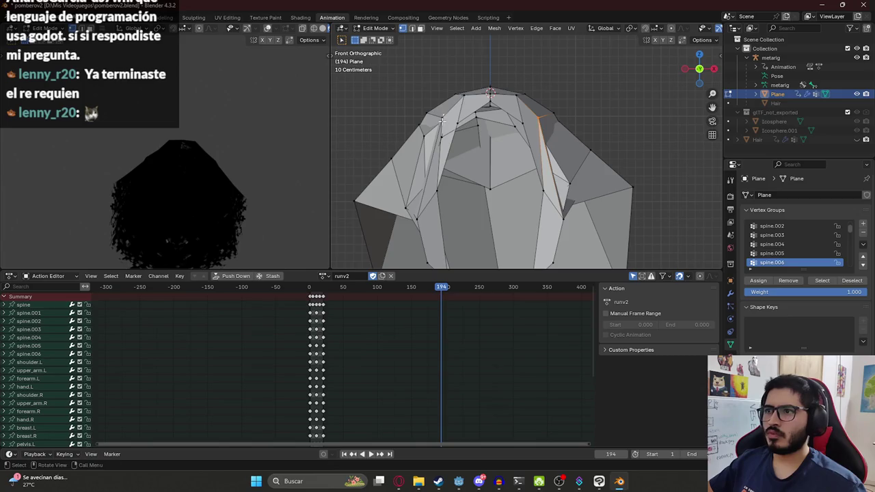
# Widen the selected hair edges along X, comparing the result with undo and redo
pyautogui.press('s')
pyautogui.press('x')
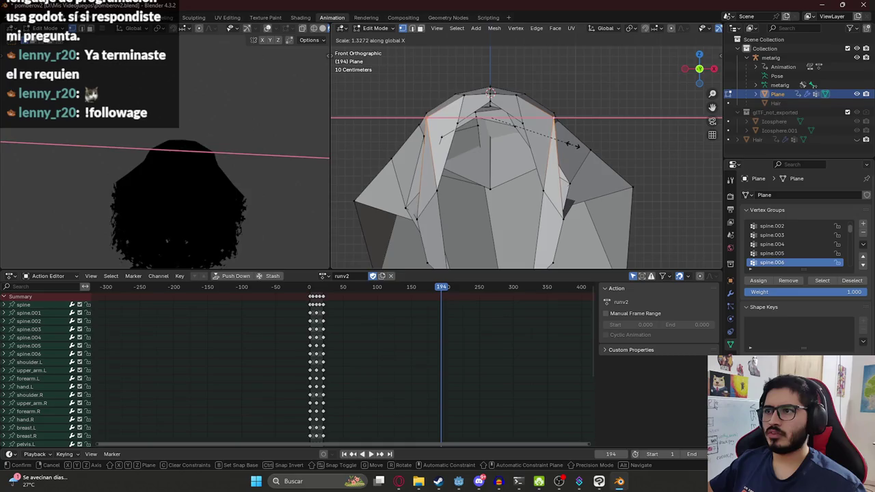
pyautogui.click(573, 144)
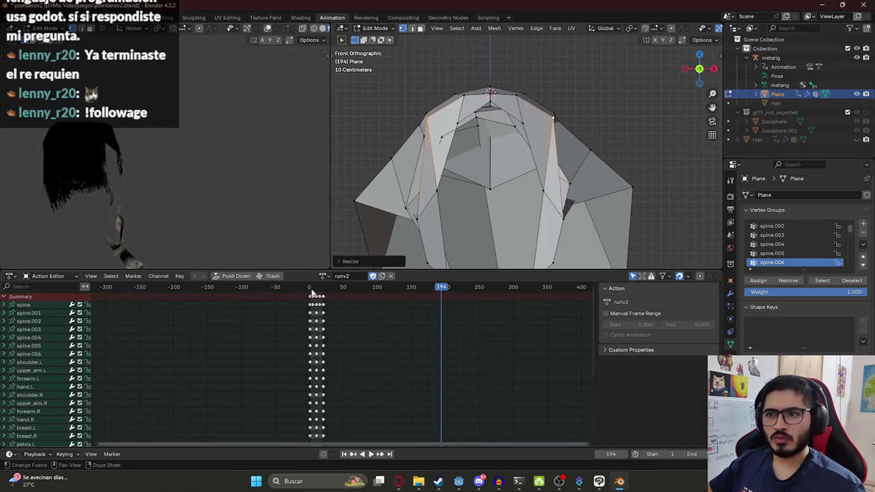
pyautogui.hotkey('ctrl', 'z')
pyautogui.moveTo(200, 129); pyautogui.dragTo(467, 158, button='middle')
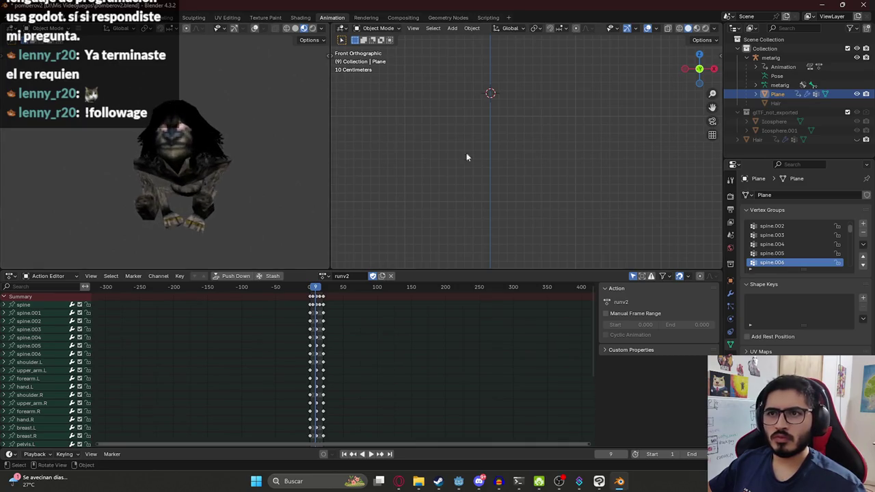
pyautogui.hotkey('ctrl', 'shift', 'z')
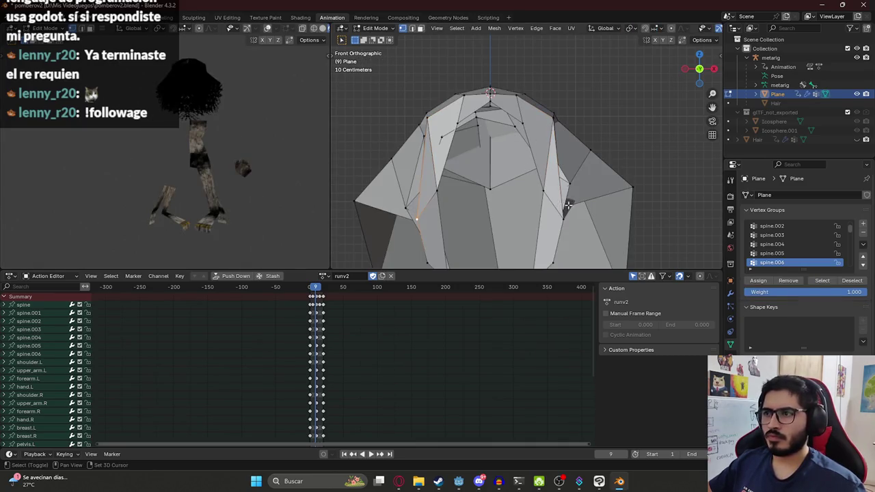
# Add a right-side vertex, scale the hair vertices along X and raise them along Z
pyautogui.keyDown('shift'); pyautogui.click(569, 204); pyautogui.keyUp('shift')
pyautogui.press('s')
pyautogui.press('x')
pyautogui.press('Escape')
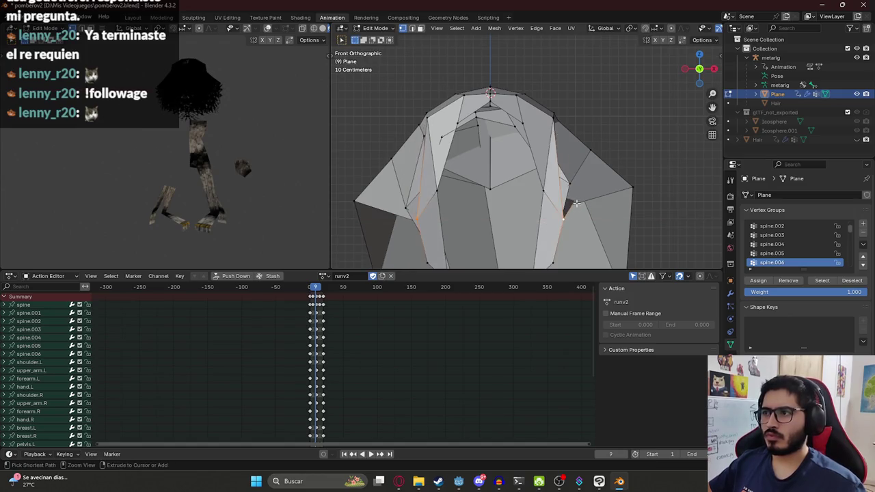
pyautogui.scroll(-2, 541, 186)
pyautogui.press('x')
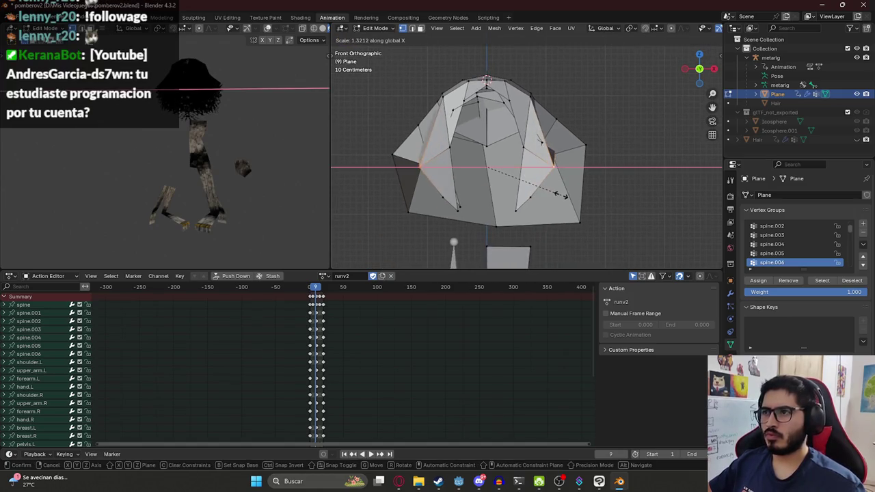
pyautogui.click(560, 195)
pyautogui.press('g')
pyautogui.press('z')
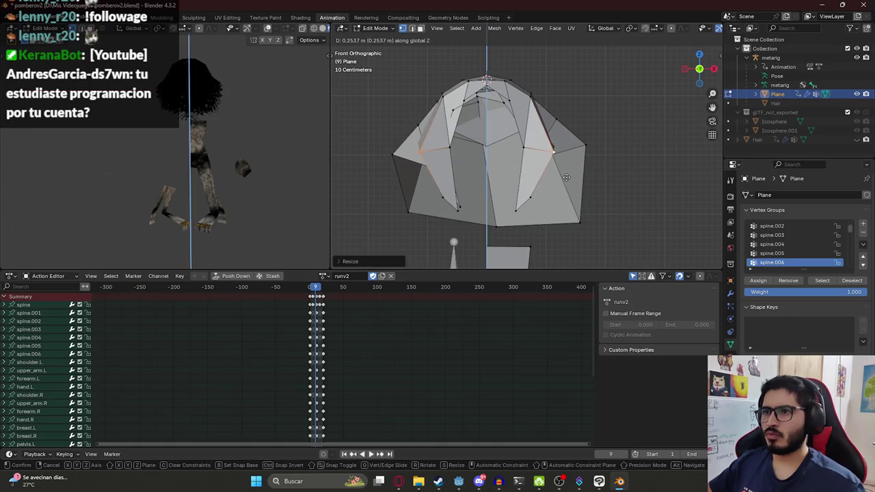
pyautogui.click(566, 177)
# Return to Object Mode and scrub the runv2 animation to frame 207
pyautogui.press('Tab')
pyautogui.moveTo(206, 124)
pyautogui.mouseDown(button='middle')
pyautogui.moveTo(184, 156)
pyautogui.moveTo(253, 145)
pyautogui.moveTo(276, 170)
pyautogui.moveTo(246, 180)
pyautogui.moveTo(180, 146)
pyautogui.moveTo(132, 151)
pyautogui.moveTo(133, 169)
pyautogui.moveTo(195, 179)
pyautogui.moveTo(313, 161)
pyautogui.moveTo(74, 164)
pyautogui.moveTo(323, 256)
pyautogui.mouseUp(button='middle')
pyautogui.scroll(4, 275, 169)
pyautogui.moveTo(337, 293); pyautogui.dragTo(451, 292)
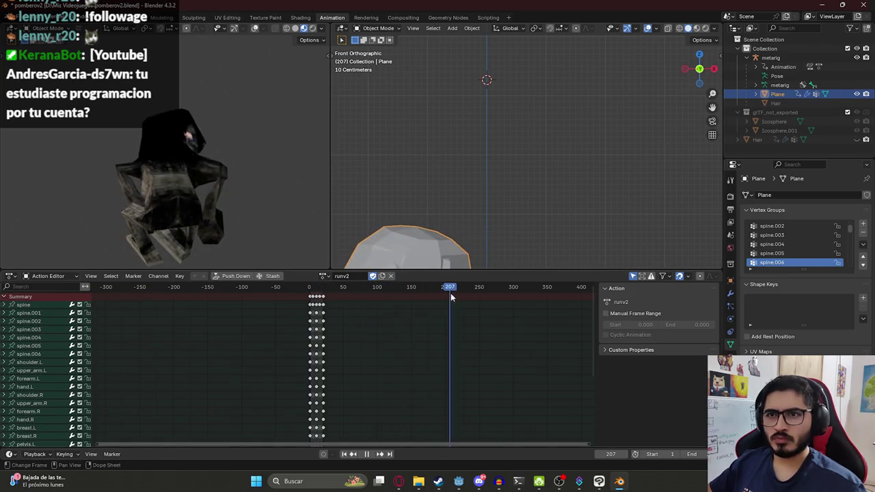
# In the Layout workspace, select the Plane mesh together with its metarig
pyautogui.moveTo(121, 152)
pyautogui.mouseDown(button='middle')
pyautogui.moveTo(97, 164)
pyautogui.moveTo(130, 147)
pyautogui.mouseUp(button='middle')
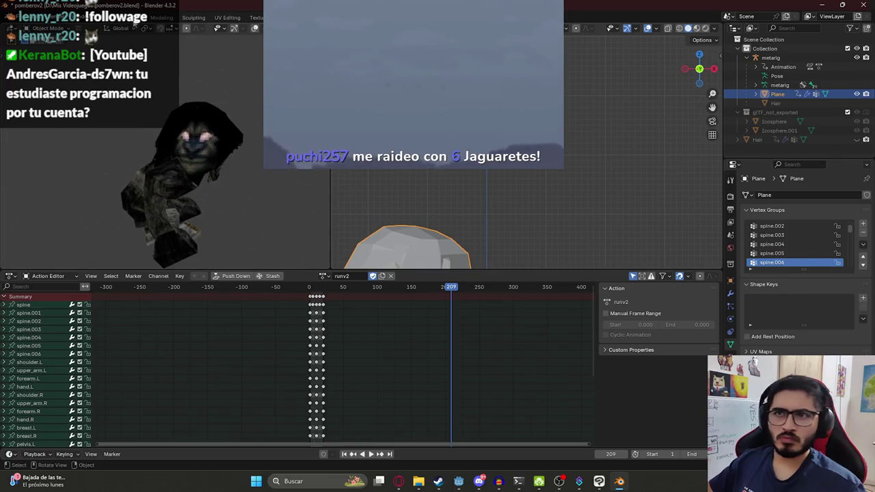
pyautogui.click(133, 17)
pyautogui.scroll(3, 476, 173)
pyautogui.moveTo(406, 243)
pyautogui.mouseDown(button='middle')
pyautogui.moveTo(376, 225)
pyautogui.moveTo(369, 205)
pyautogui.mouseUp(button='middle')
pyautogui.keyDown('ctrl'); pyautogui.click(771, 58); pyautogui.keyUp('ctrl')
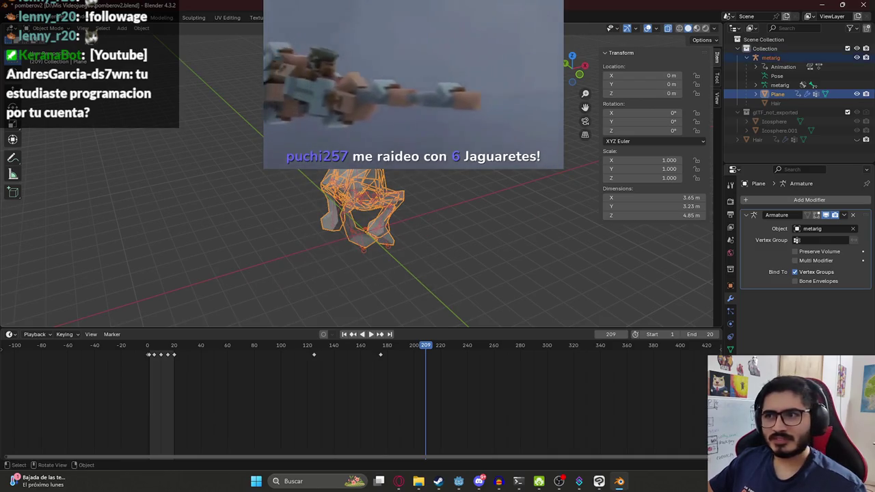
pyautogui.click(24, 18)
pyautogui.moveTo(35, 154)
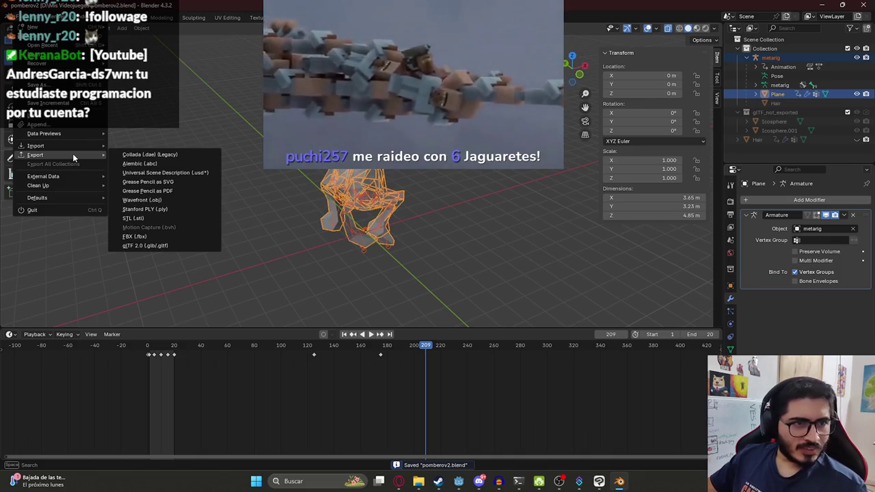
pyautogui.click(200, 91)
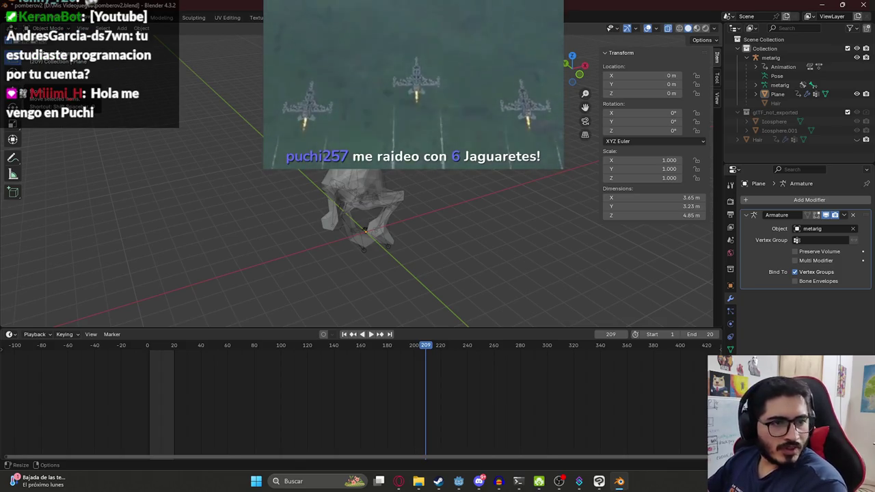
pyautogui.press('a')
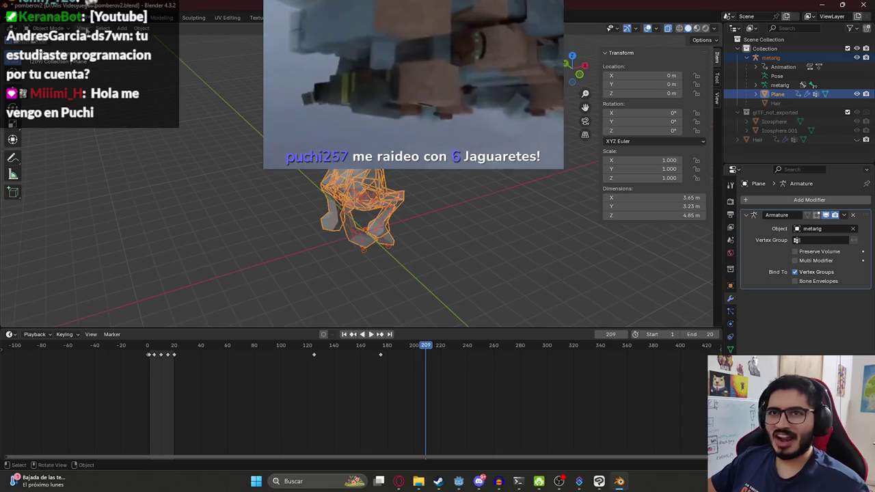
# Export the selected objects as glTF 2.0 pombero.glb and save pomberov2.blend
pyautogui.click(22, 17)
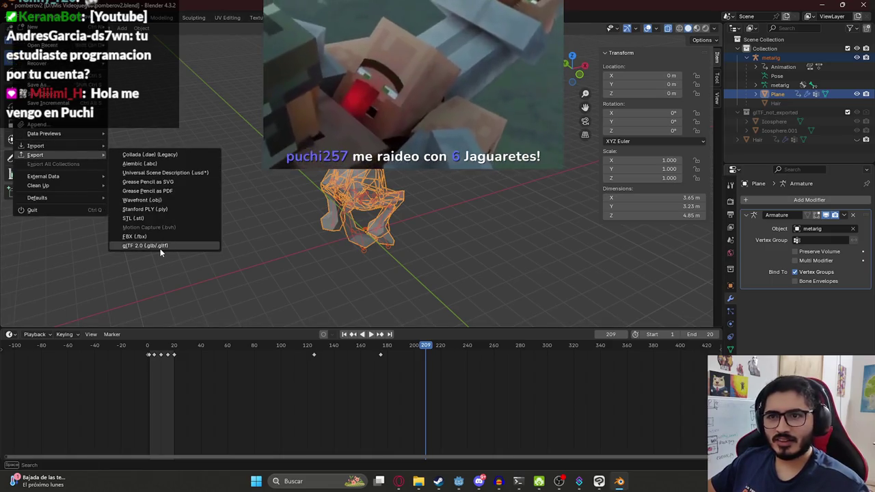
pyautogui.moveTo(36, 156)
pyautogui.click(160, 248)
pyautogui.click(641, 191)
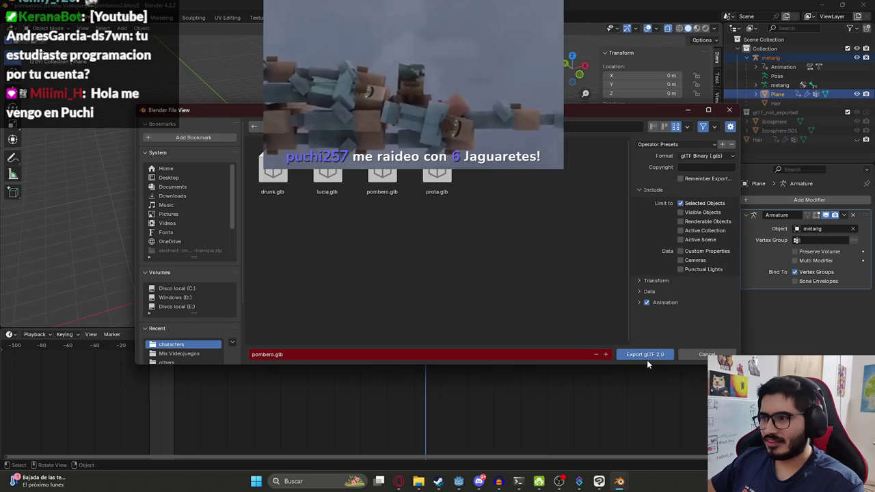
pyautogui.click(647, 355)
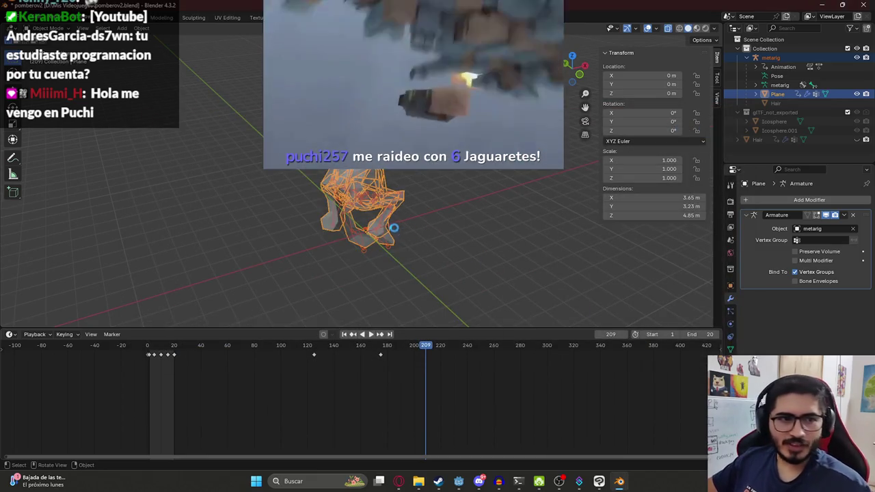
pyautogui.moveTo(348, 204)
pyautogui.mouseDown(button='middle')
pyautogui.moveTo(323, 186)
pyautogui.moveTo(278, 221)
pyautogui.moveTo(324, 151)
pyautogui.mouseUp(button='middle')
pyautogui.hotkey('ctrl', 's')
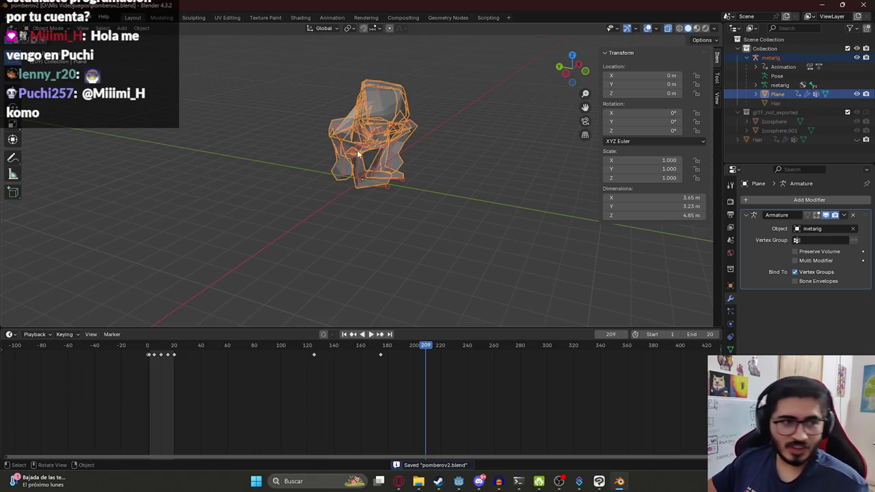
pyautogui.moveTo(366, 125)
pyautogui.mouseDown(button='middle')
pyautogui.moveTo(309, 174)
pyautogui.moveTo(372, 197)
pyautogui.mouseUp(button='middle')
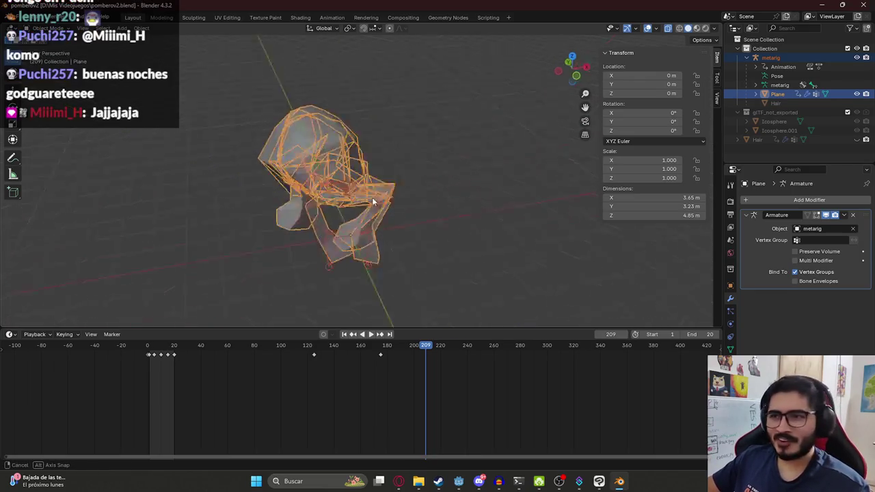
pyautogui.click(459, 482)
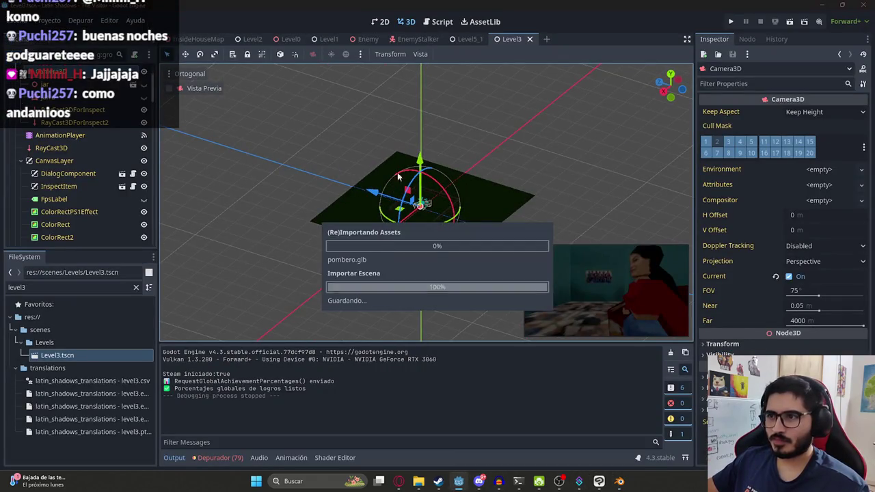
# Reopen Level3.tscn and run the game, skipping the intro cutscene, then stop with F8
pyautogui.click(531, 40)
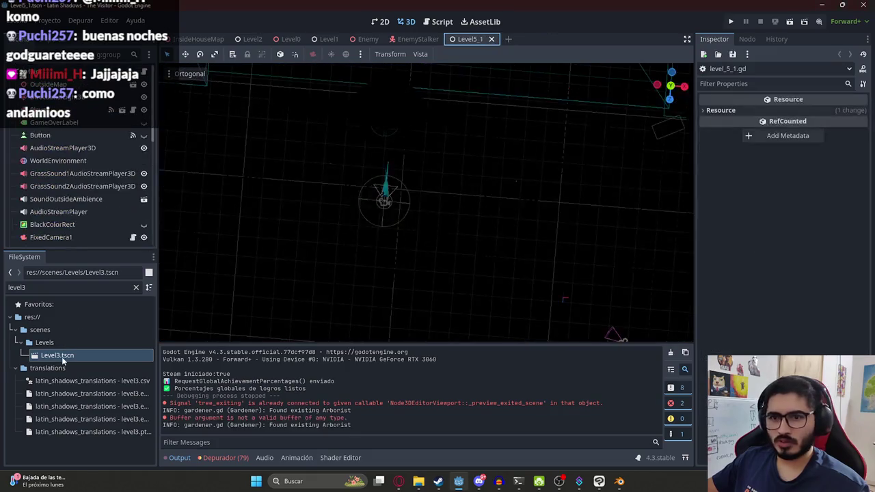
pyautogui.doubleClick(61, 357)
pyautogui.rightClick(513, 39)
pyautogui.click(565, 117)
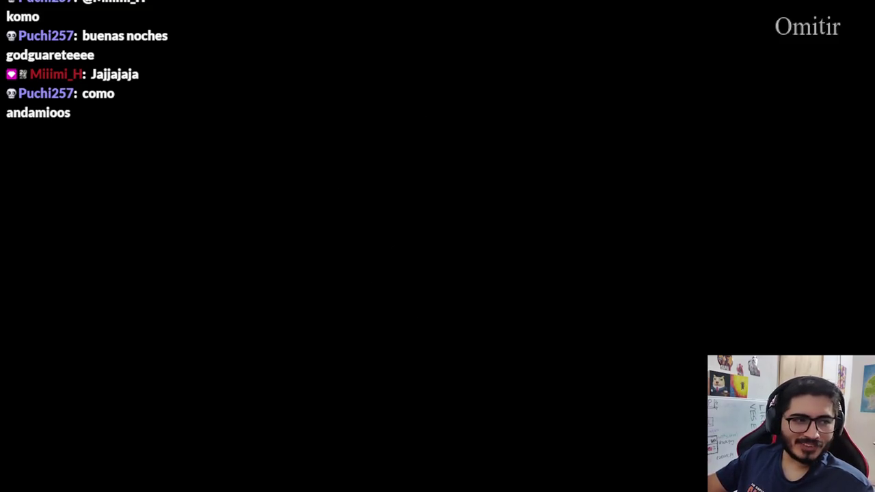
pyautogui.press('space')
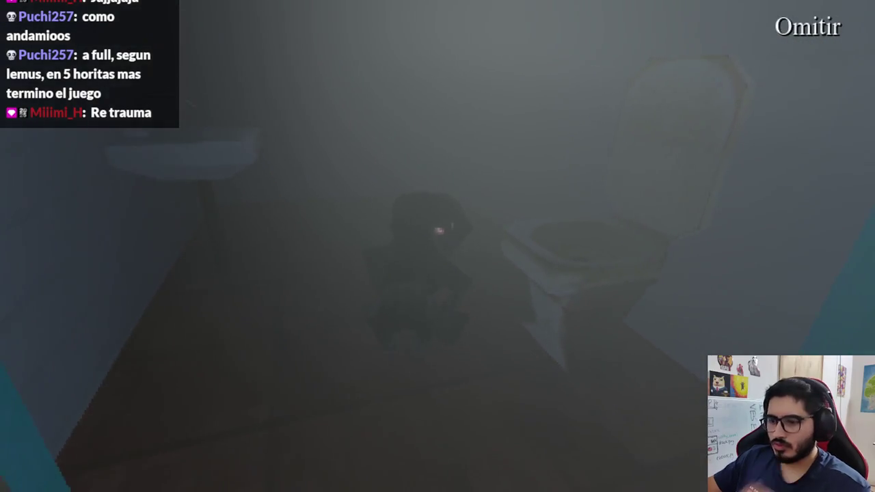
pyautogui.press('F8')
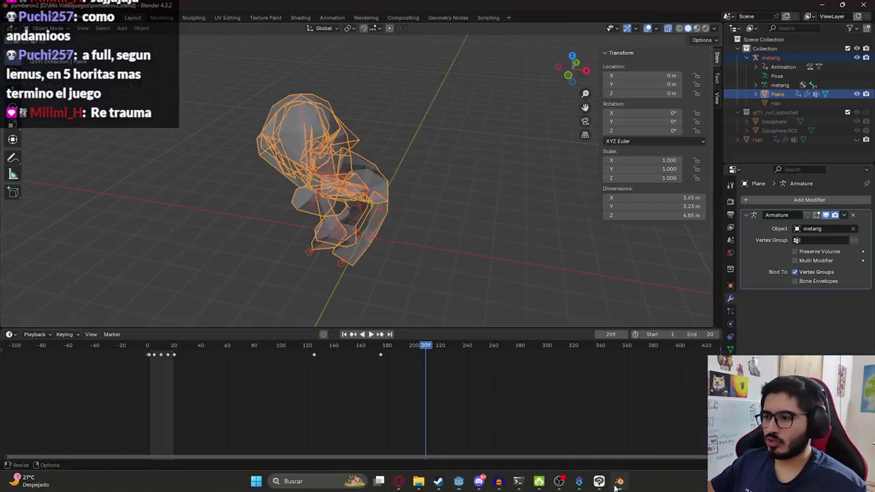
# Back in Blender, select a hair vertex on the Pombero mesh and move it along Y
pyautogui.click(617, 482)
pyautogui.moveTo(355, 171)
pyautogui.mouseDown(button='middle')
pyautogui.moveTo(411, 110)
pyautogui.moveTo(393, 137)
pyautogui.moveTo(387, 117)
pyautogui.moveTo(582, 112)
pyautogui.moveTo(479, 63)
pyautogui.moveTo(543, 102)
pyautogui.moveTo(492, 132)
pyautogui.mouseUp(button='middle')
pyautogui.click(395, 141)
pyautogui.click(366, 18)
pyautogui.click(331, 17)
pyautogui.scroll(3, 431, 130)
pyautogui.press('g')
pyautogui.press('y')
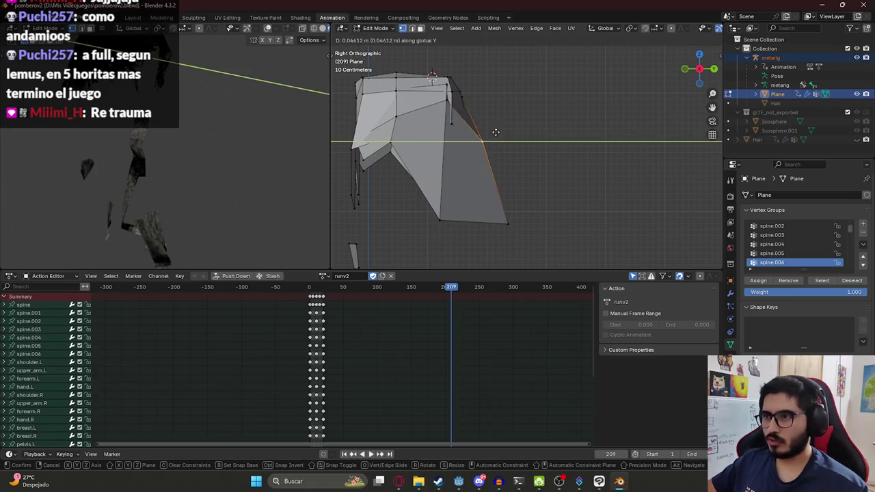
pyautogui.click(520, 136)
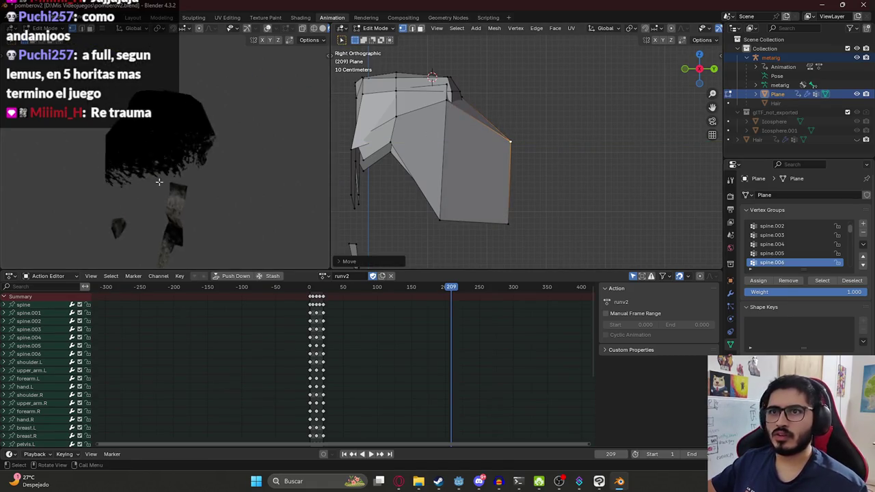
# Preview the first hair adjustment in Object Mode, then return to Edit Mode
pyautogui.press('Tab')
pyautogui.moveTo(160, 180)
pyautogui.mouseDown(button='middle')
pyautogui.moveTo(208, 149)
pyautogui.moveTo(283, 151)
pyautogui.moveTo(178, 180)
pyautogui.moveTo(210, 172)
pyautogui.moveTo(199, 167)
pyautogui.mouseUp(button='middle')
pyautogui.scroll(-4, 562, 141)
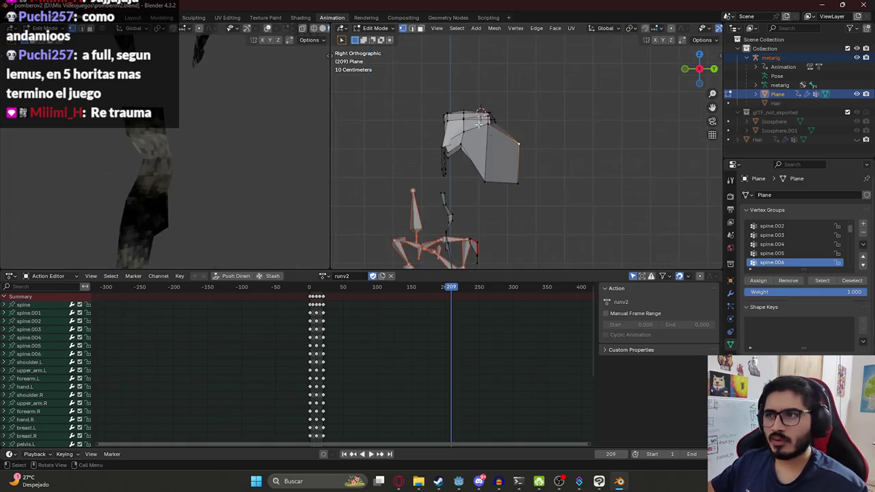
pyautogui.press('Tab')
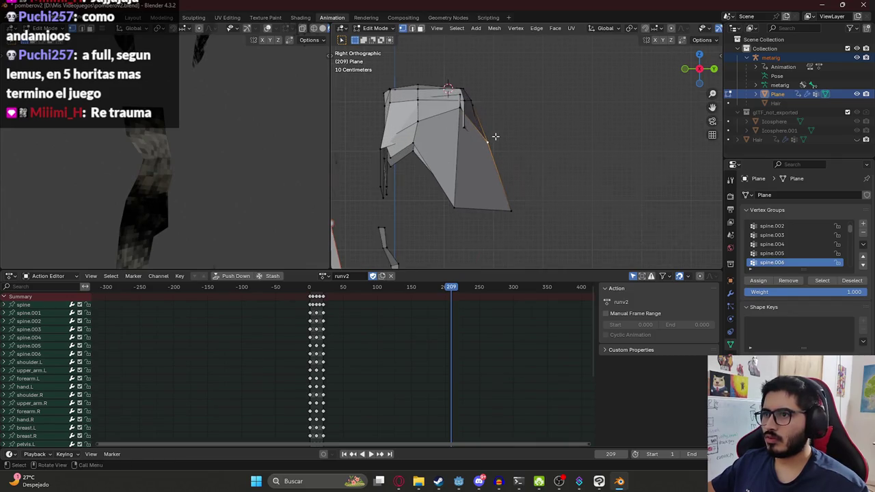
# Push two more outer hair vertices along the Y axis
pyautogui.moveTo(495, 137); pyautogui.dragTo(461, 113, button='middle')
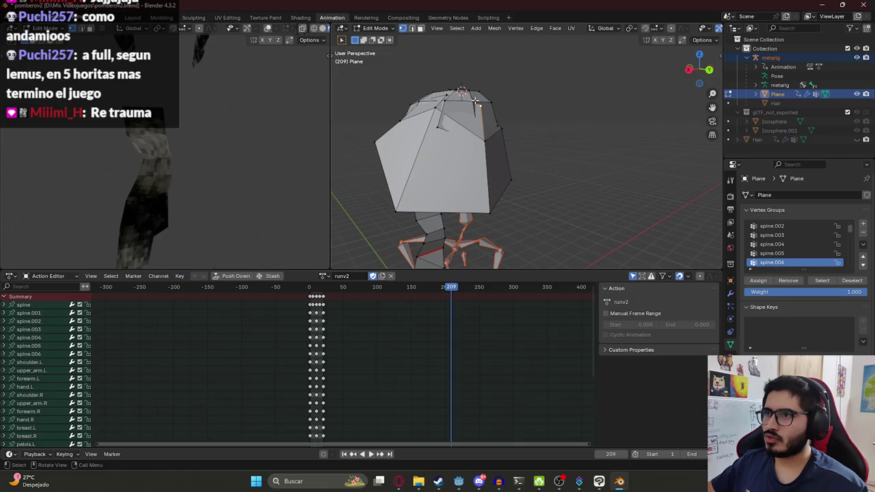
pyautogui.moveTo(488, 142); pyautogui.dragTo(504, 164, button='middle')
pyautogui.press('g')
pyautogui.press('y')
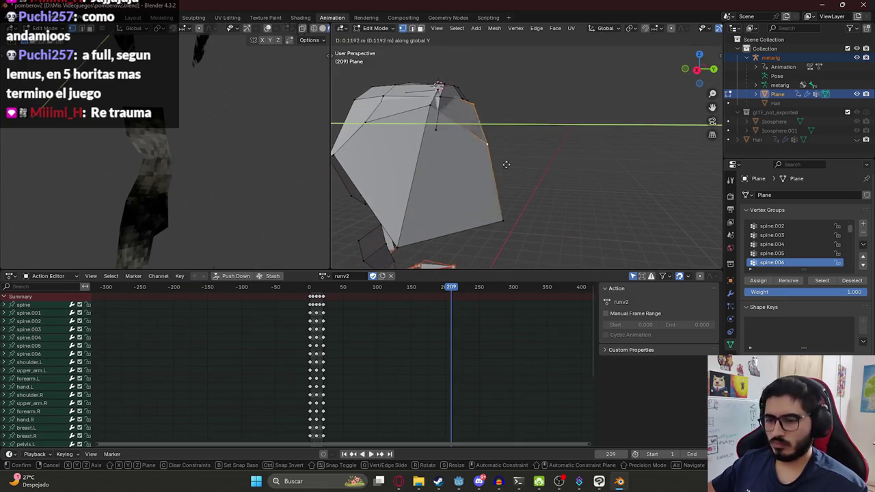
pyautogui.click(473, 111)
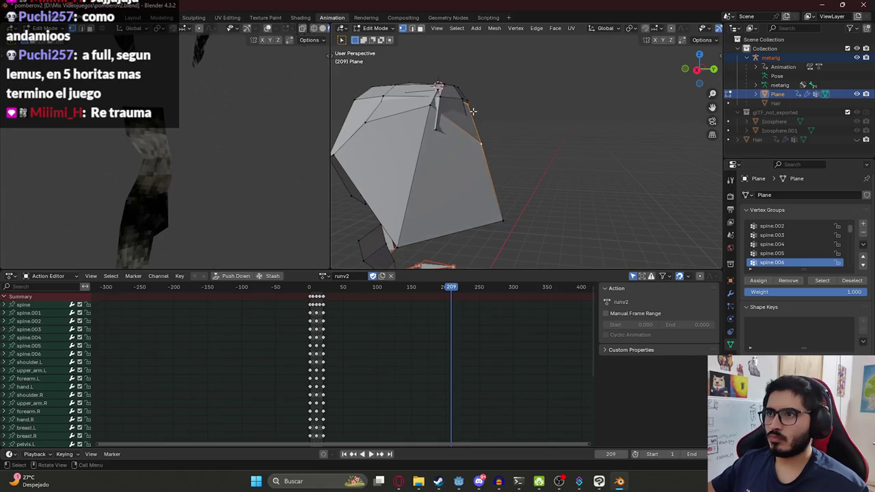
pyautogui.press('g')
pyautogui.press('y')
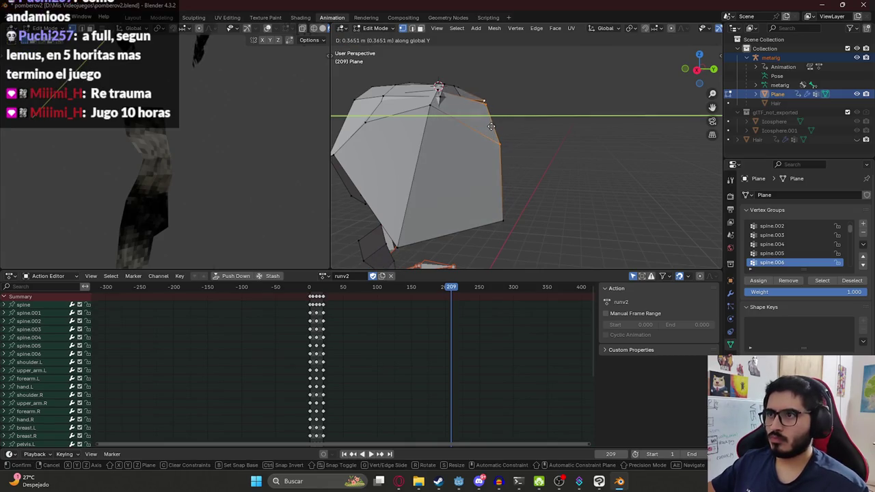
pyautogui.click(491, 127)
# From a new angle, move one more hair vertex along Y
pyautogui.moveTo(478, 109)
pyautogui.mouseDown(button='middle')
pyautogui.moveTo(331, 114)
pyautogui.moveTo(506, 90)
pyautogui.mouseUp(button='middle')
pyautogui.moveTo(537, 134); pyautogui.dragTo(497, 141, button='middle')
pyautogui.press('g')
pyautogui.press('y')
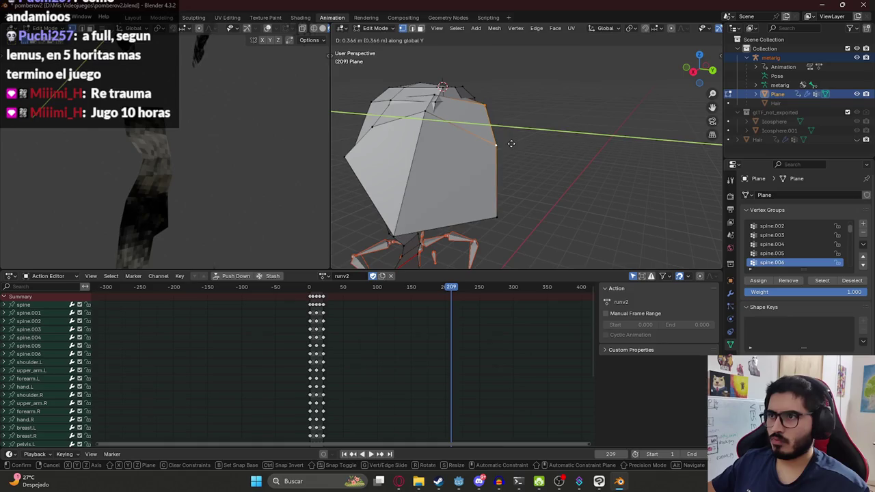
pyautogui.click(512, 143)
# In Object Mode, play the runv2 animation to check the reshaped hair
pyautogui.press('Tab')
pyautogui.moveTo(185, 184); pyautogui.dragTo(163, 193, button='middle')
pyautogui.press('space')
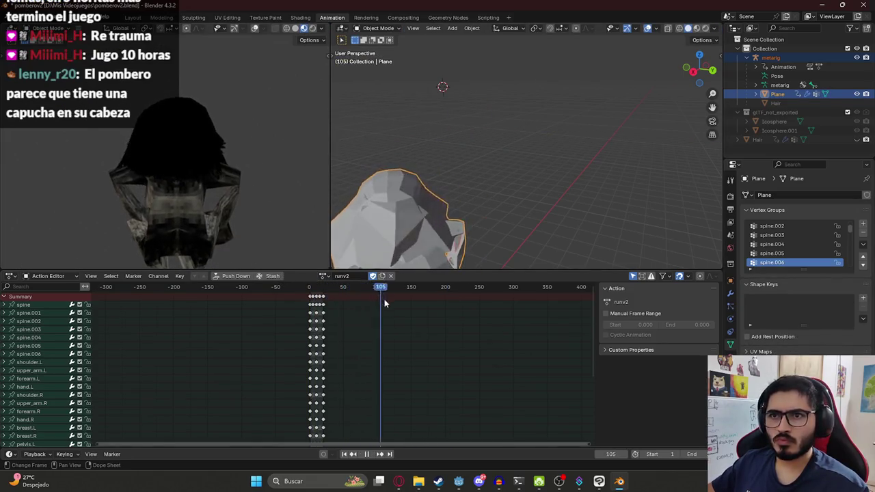
pyautogui.press('space')
pyautogui.moveTo(179, 134)
pyautogui.mouseDown(button='middle')
pyautogui.moveTo(257, 96)
pyautogui.moveTo(184, 126)
pyautogui.moveTo(255, 142)
pyautogui.moveTo(28, 142)
pyautogui.moveTo(283, 156)
pyautogui.moveTo(283, 146)
pyautogui.moveTo(183, 162)
pyautogui.mouseUp(button='middle')
pyautogui.scroll(3, 479, 205)
# Briefly re-enter Edit Mode to inspect the hood geometry, then leave it again
pyautogui.press('Tab')
pyautogui.scroll(3, 488, 152)
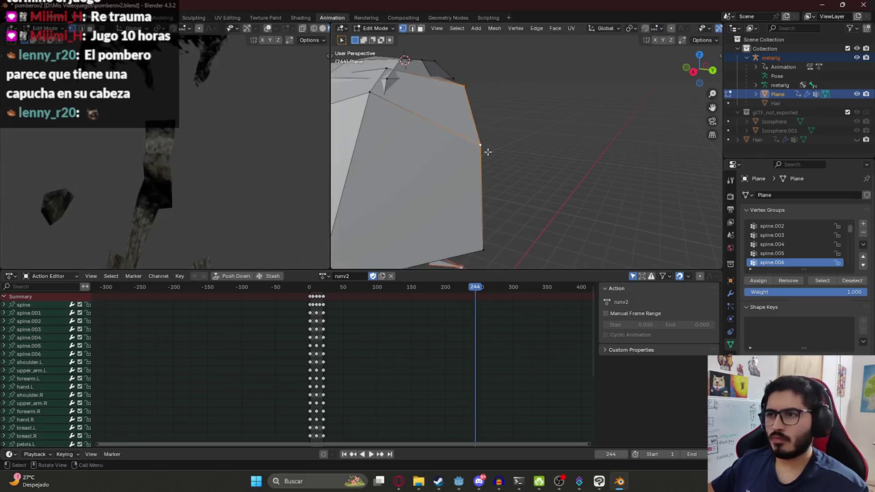
pyautogui.scroll(-3, 450, 121)
pyautogui.scroll(-3, 479, 171)
pyautogui.moveTo(479, 171); pyautogui.dragTo(504, 196, button='middle')
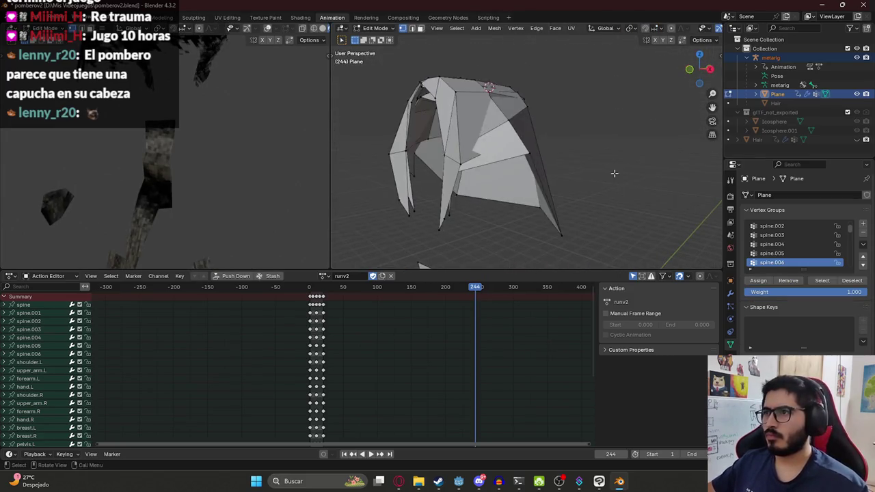
pyautogui.press('Tab')
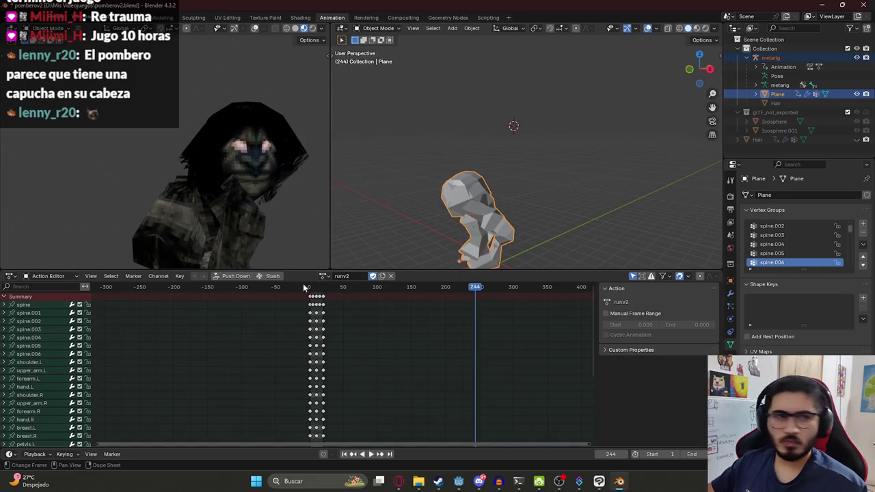
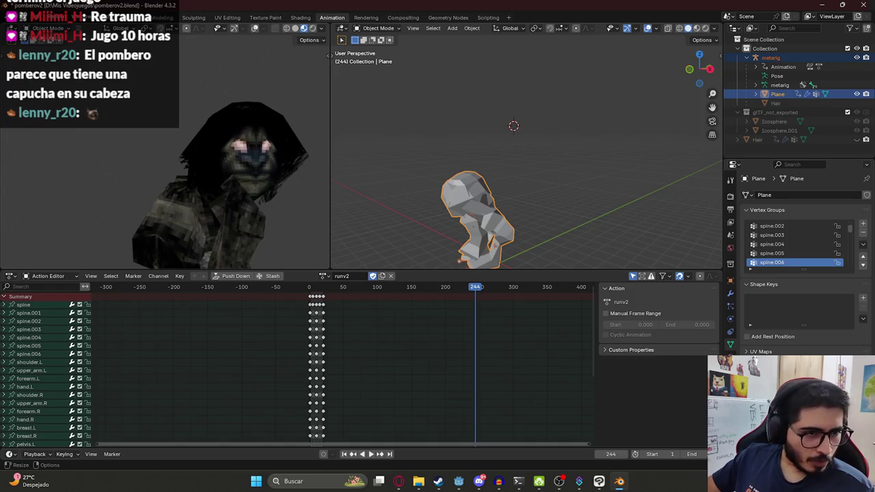
# Assign the scene0 action to the rig and play it back as a preview
pyautogui.moveTo(439, 176); pyautogui.dragTo(458, 113, button='middle')
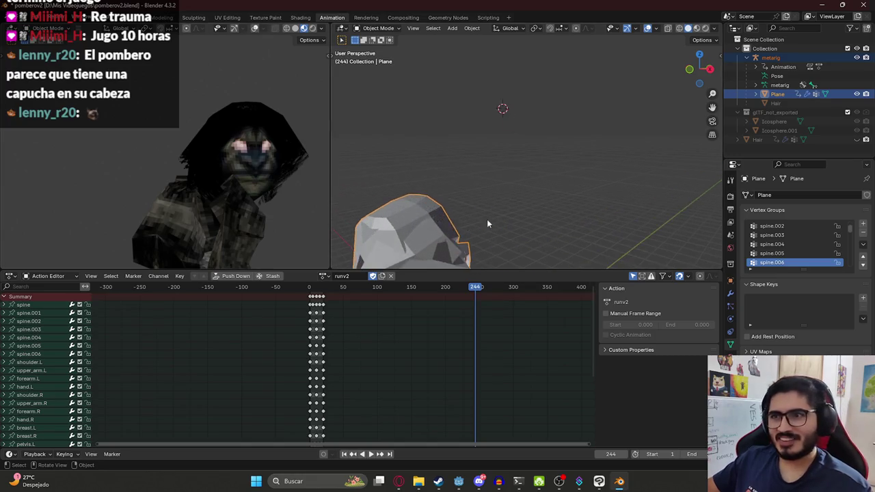
pyautogui.press('Tab')
pyautogui.moveTo(209, 132); pyautogui.dragTo(70, 167, button='middle')
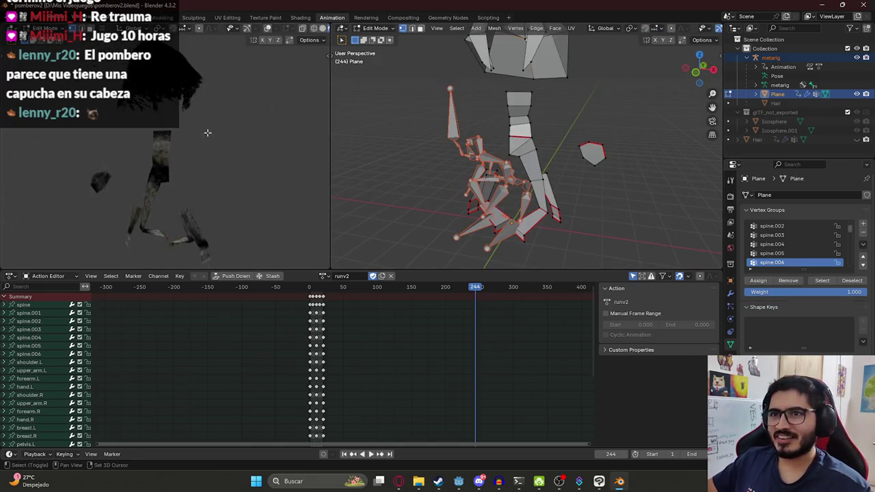
pyautogui.moveTo(513, 104)
pyautogui.mouseDown(button='middle')
pyautogui.moveTo(537, 94)
pyautogui.moveTo(480, 140)
pyautogui.mouseUp(button='middle')
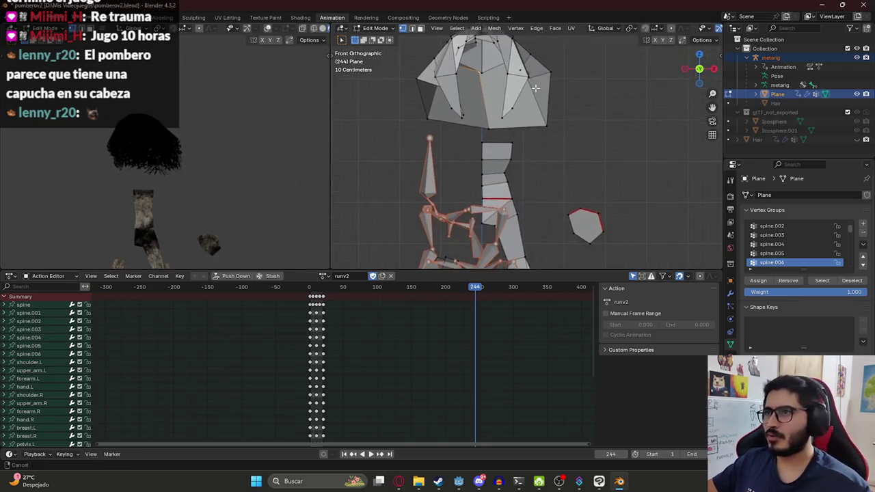
pyautogui.click(324, 277)
pyautogui.click(337, 341)
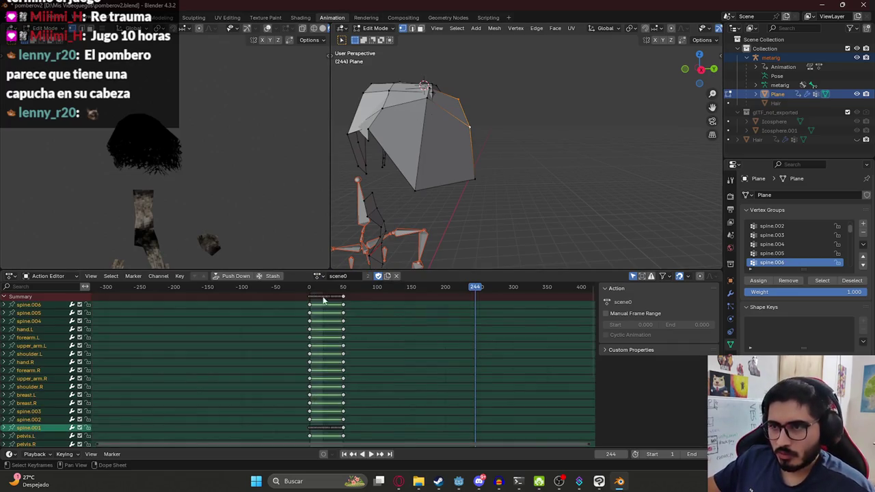
pyautogui.click(327, 288)
pyautogui.press('space')
# Reassign the runv2 action at frame 0 and enter Edit Mode on the Plane hood mesh
pyautogui.press('Tab')
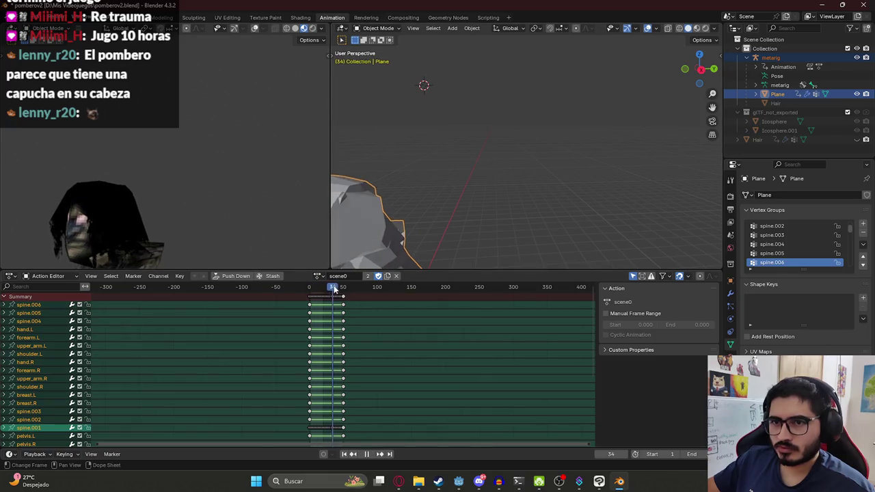
pyautogui.click(317, 277)
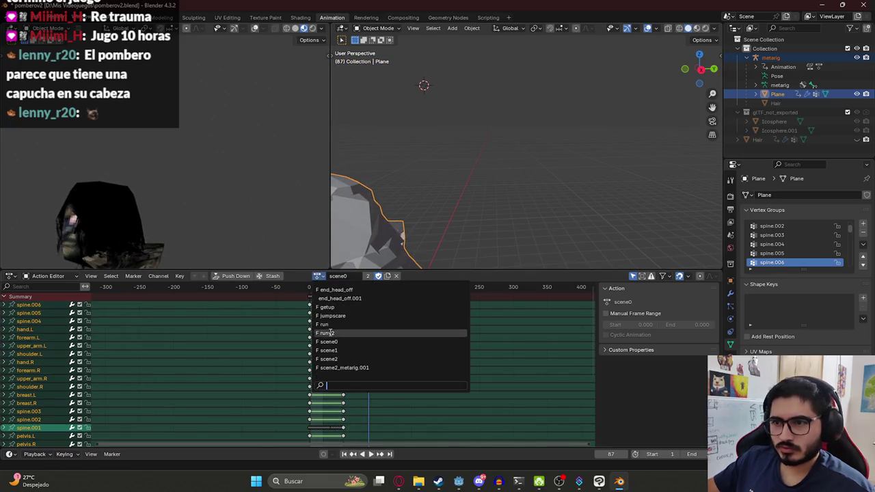
pyautogui.click(331, 333)
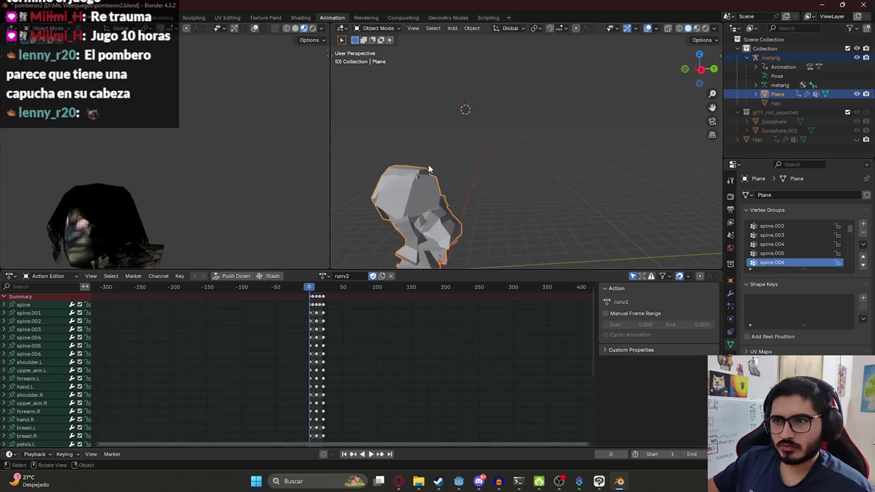
pyautogui.press('Tab')
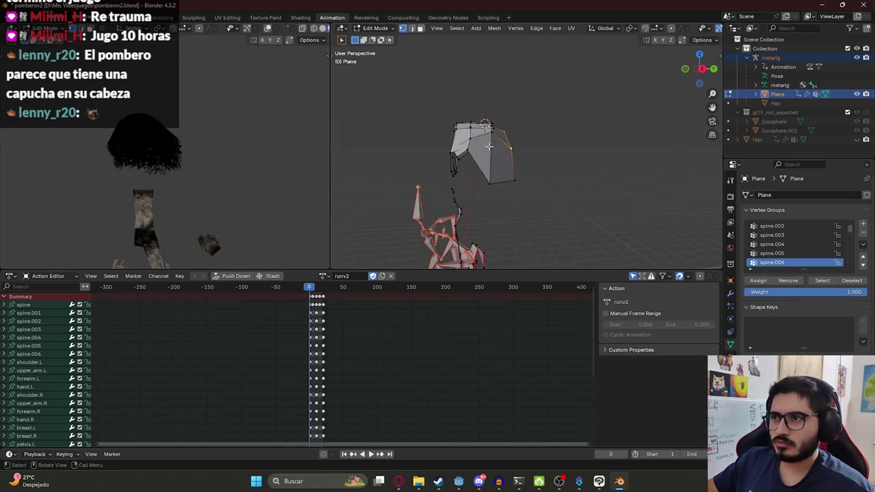
# Nudge the selected hood vertices along Y and check the deformation in object mode
pyautogui.scroll(3, 489, 145)
pyautogui.press('g')
pyautogui.press('y')
pyautogui.click(520, 159)
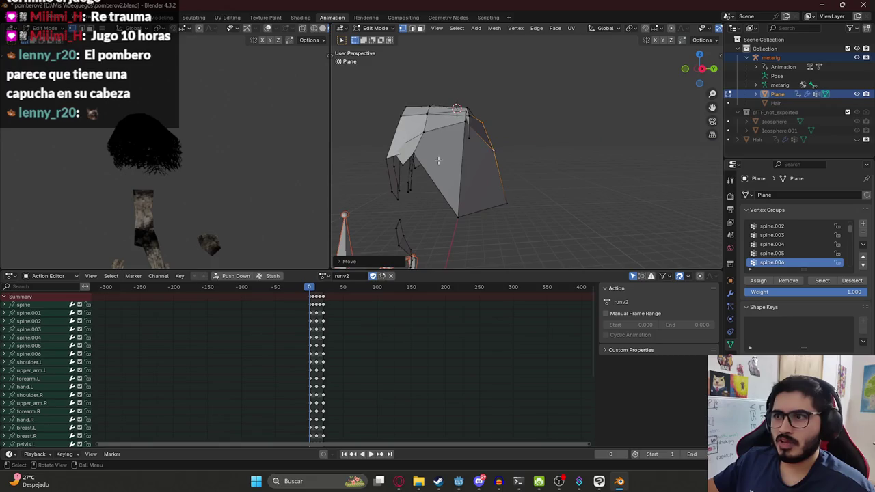
pyautogui.moveTo(520, 159); pyautogui.dragTo(462, 115, button='middle')
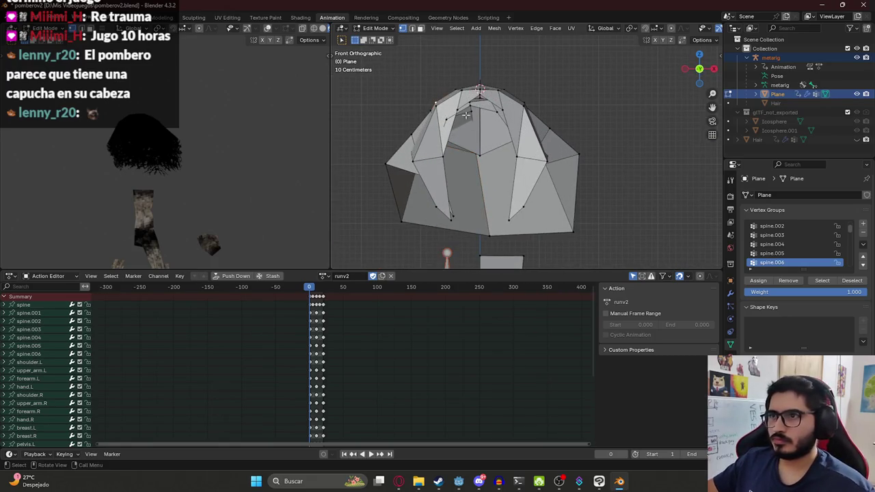
pyautogui.moveTo(152, 153); pyautogui.dragTo(244, 162, button='middle')
pyautogui.press('Tab')
pyautogui.moveTo(210, 209)
pyautogui.mouseDown(button='middle')
pyautogui.moveTo(250, 106)
pyautogui.moveTo(190, 121)
pyautogui.moveTo(185, 111)
pyautogui.mouseUp(button='middle')
pyautogui.press('Tab')
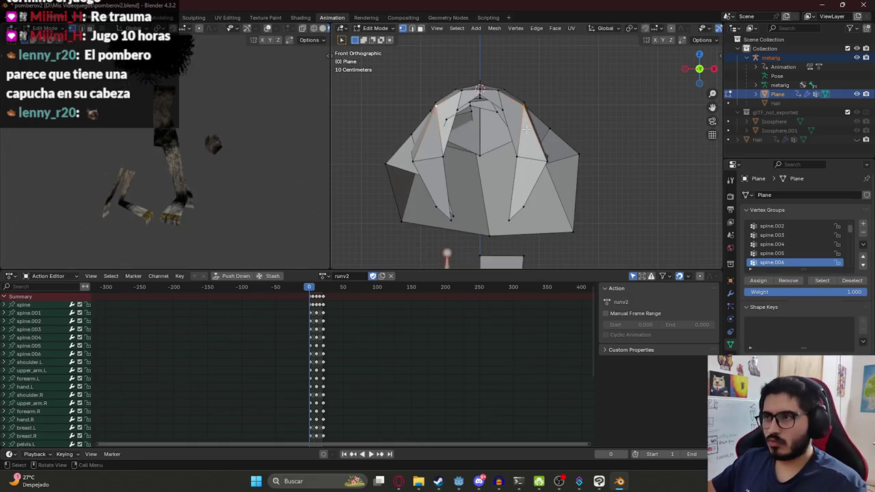
# Raise the hood's top vertices along Z in several moves, checking the result in object mode
pyautogui.press('g')
pyautogui.press('z')
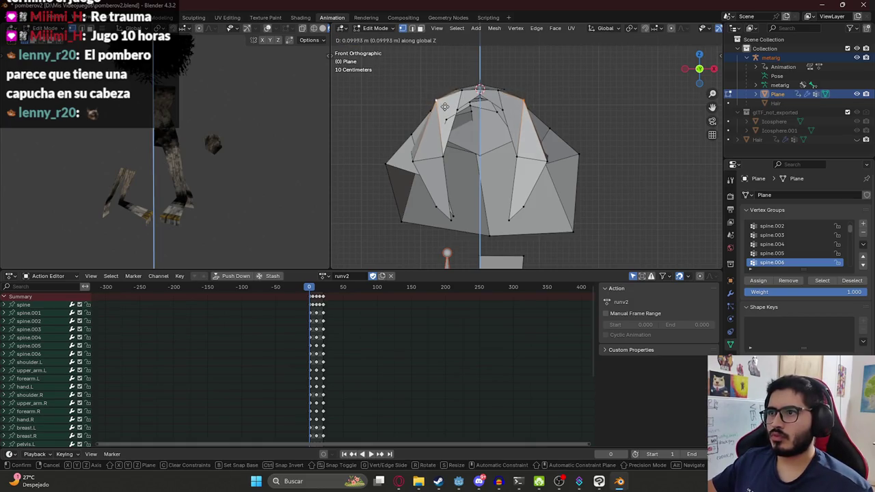
pyautogui.click(444, 106)
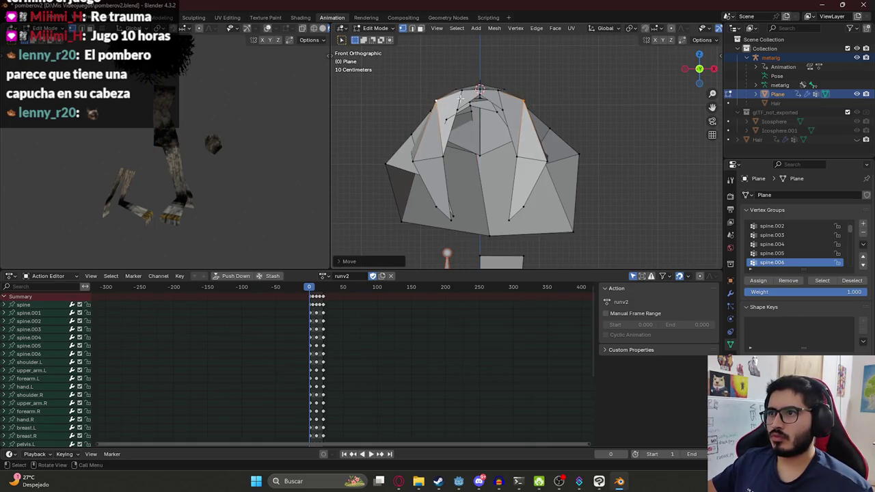
pyautogui.rightClick(501, 96)
pyautogui.press('g')
pyautogui.press('z')
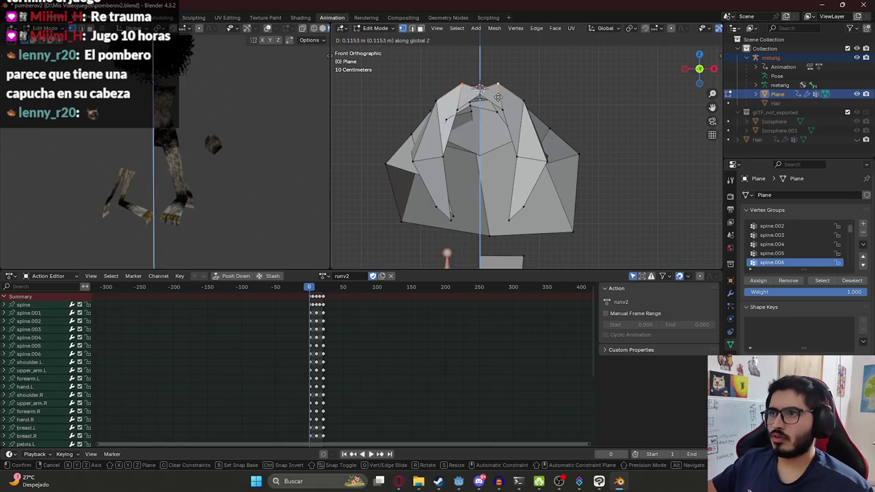
pyautogui.click(498, 97)
pyautogui.press('g')
pyautogui.press('z')
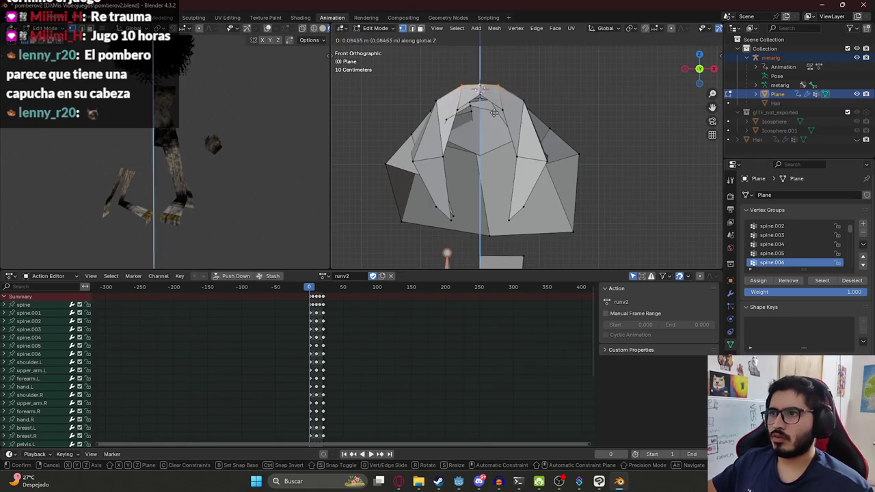
pyautogui.click(494, 111)
pyautogui.press('Tab')
pyautogui.moveTo(243, 110)
pyautogui.mouseDown(button='middle')
pyautogui.moveTo(178, 166)
pyautogui.moveTo(250, 150)
pyautogui.moveTo(260, 166)
pyautogui.moveTo(221, 169)
pyautogui.mouseUp(button='middle')
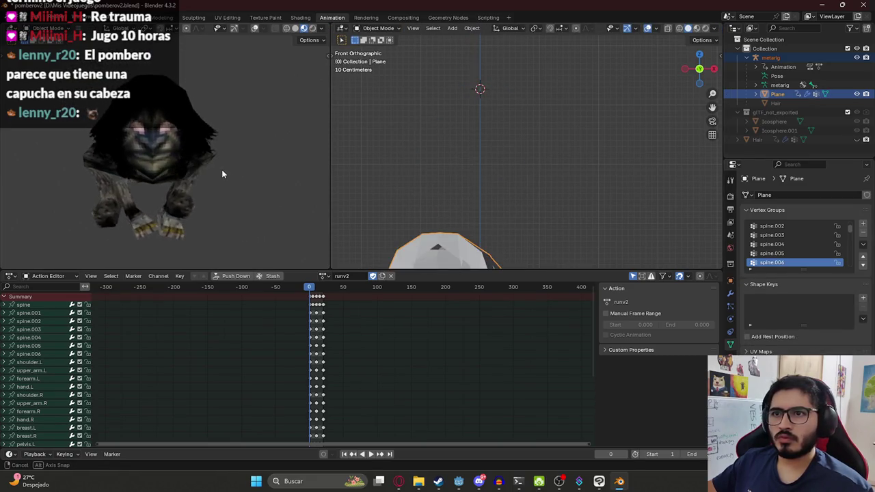
pyautogui.press('Tab')
# Lift the top once more and scale both side vertices inward along X
pyautogui.press('g')
pyautogui.press('z')
pyautogui.click(491, 115)
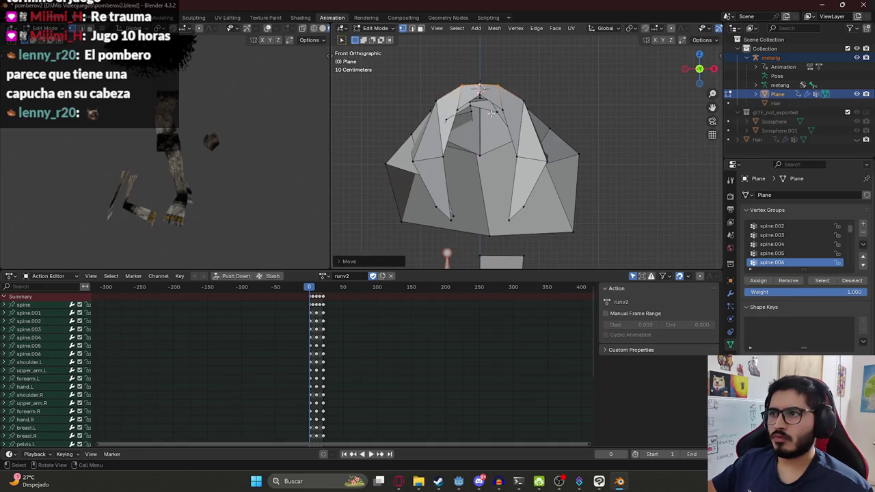
pyautogui.keyDown('shift'); pyautogui.click(545, 161); pyautogui.keyUp('shift')
pyautogui.press('s')
pyautogui.press('x')
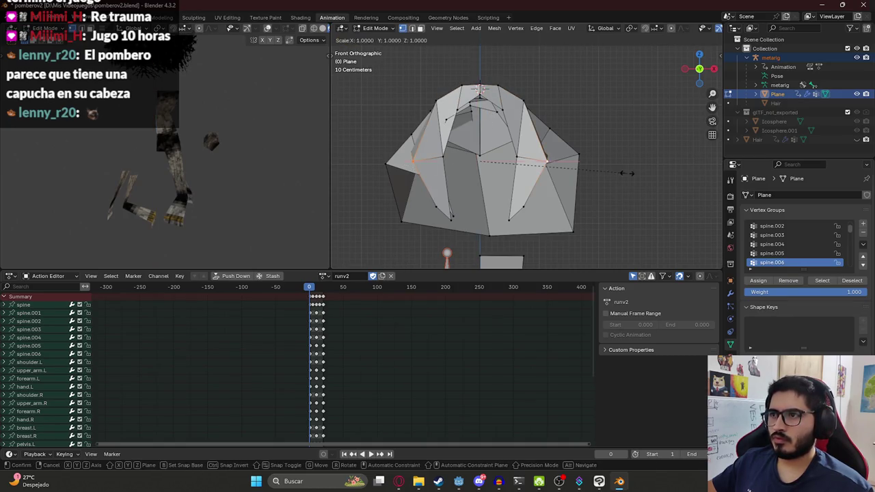
pyautogui.click(589, 171)
pyautogui.press('Tab')
pyautogui.moveTo(269, 172)
pyautogui.mouseDown(button='middle')
pyautogui.moveTo(277, 165)
pyautogui.moveTo(188, 150)
pyautogui.moveTo(248, 141)
pyautogui.moveTo(219, 138)
pyautogui.mouseUp(button='middle')
pyautogui.press('Tab')
# Undo the side narrowing and check the hood's sides after a second X scale
pyautogui.hotkey('ctrl', 'z')
pyautogui.hotkey('ctrl', 'z')
pyautogui.hotkey('ctrl', 'z')
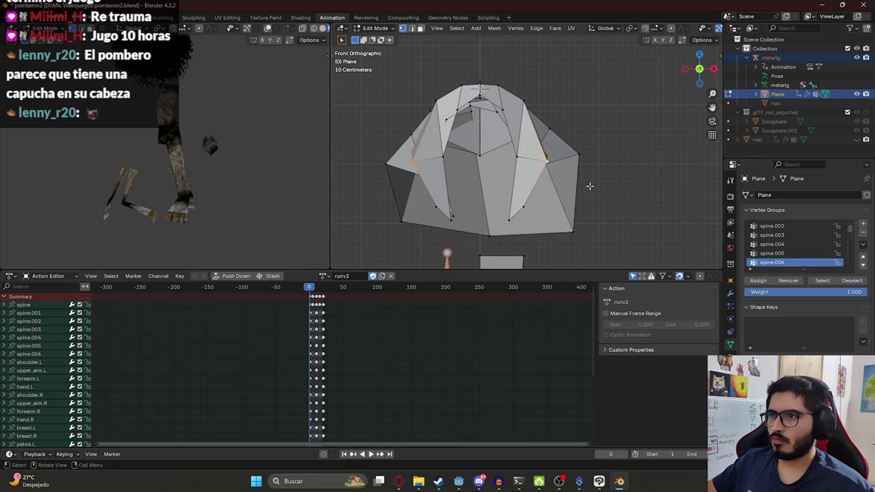
pyautogui.press('s')
pyautogui.press('x')
pyautogui.press('Escape')
pyautogui.press('Tab')
pyautogui.moveTo(303, 179)
pyautogui.mouseDown(button='middle')
pyautogui.moveTo(236, 178)
pyautogui.moveTo(255, 177)
pyautogui.mouseUp(button='middle')
pyautogui.press('Tab')
pyautogui.moveTo(509, 147); pyautogui.dragTo(383, 168, button='middle')
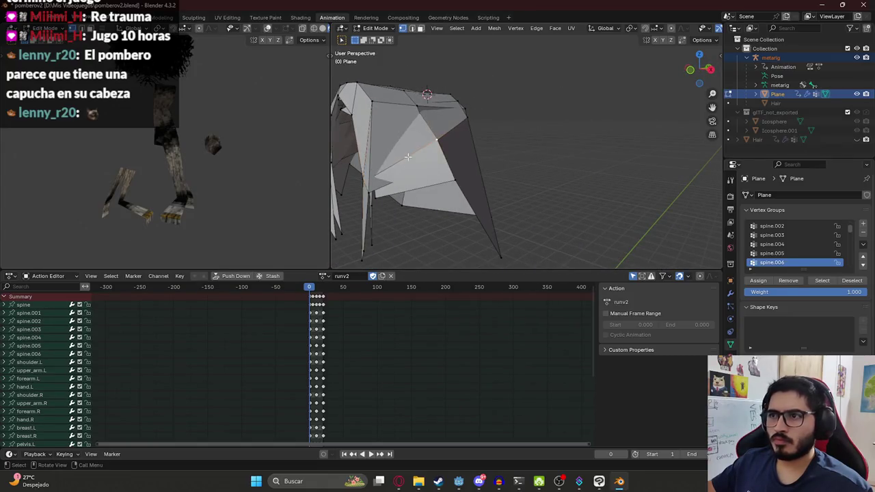
# View the hood from the front and toggle wireframe, then solid shading, to inspect its vertices
pyautogui.moveTo(408, 158); pyautogui.dragTo(433, 166, button='middle')
pyautogui.moveTo(560, 151); pyautogui.dragTo(568, 147, button='middle')
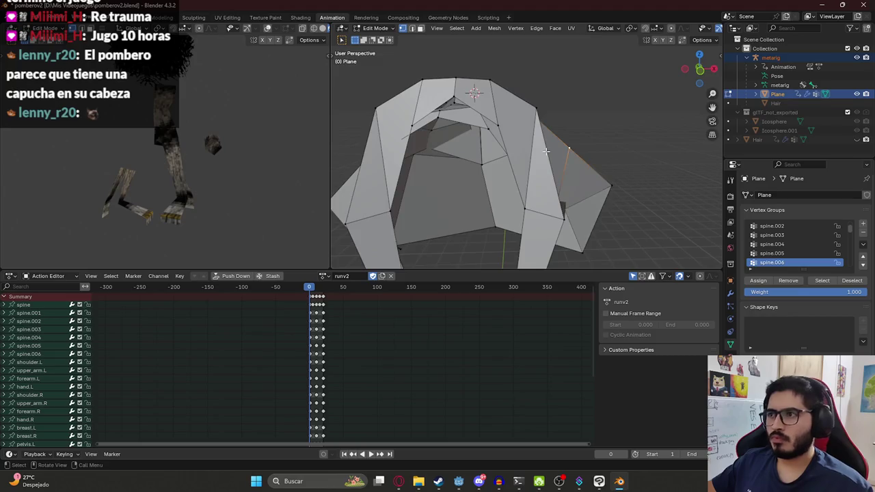
pyautogui.press('KP_1')
pyautogui.scroll(2, 567, 145)
pyautogui.press('g')
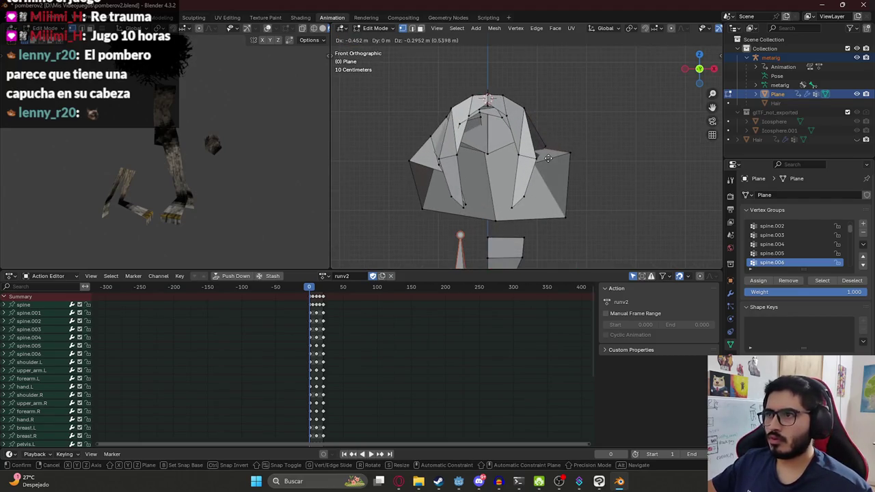
pyautogui.rightClick(549, 146)
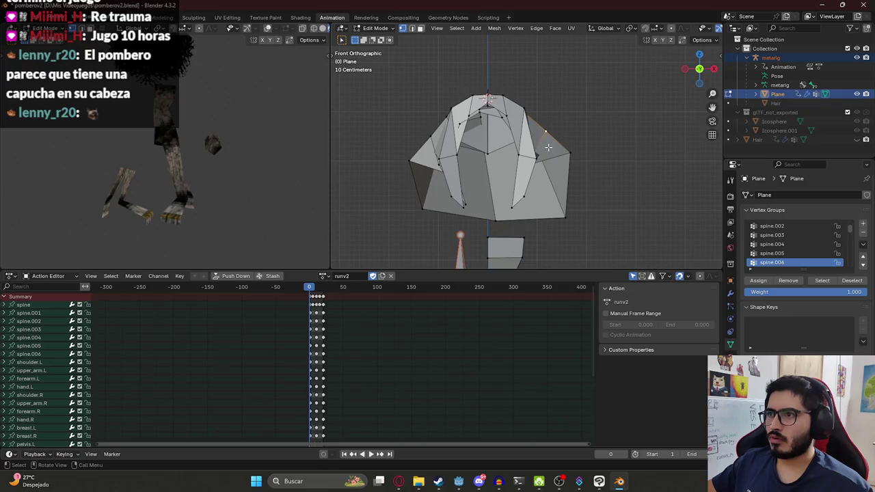
pyautogui.press('z')
pyautogui.click(541, 147)
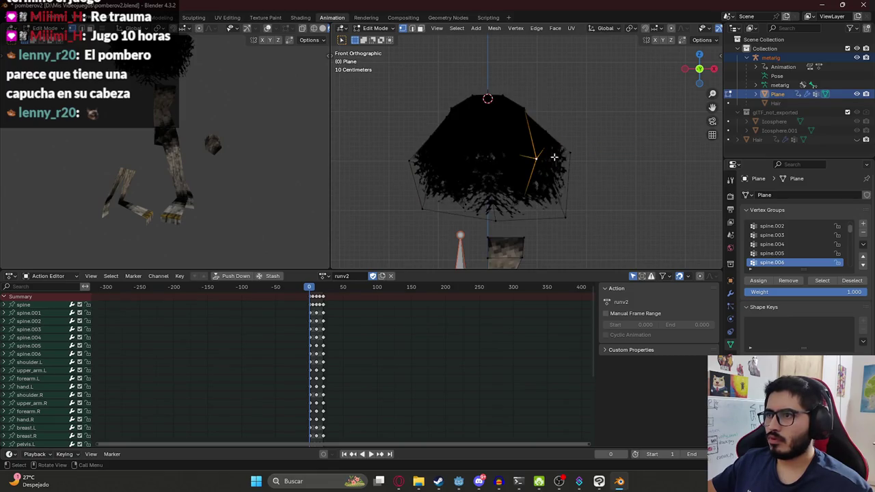
pyautogui.press('z')
pyautogui.click(588, 147)
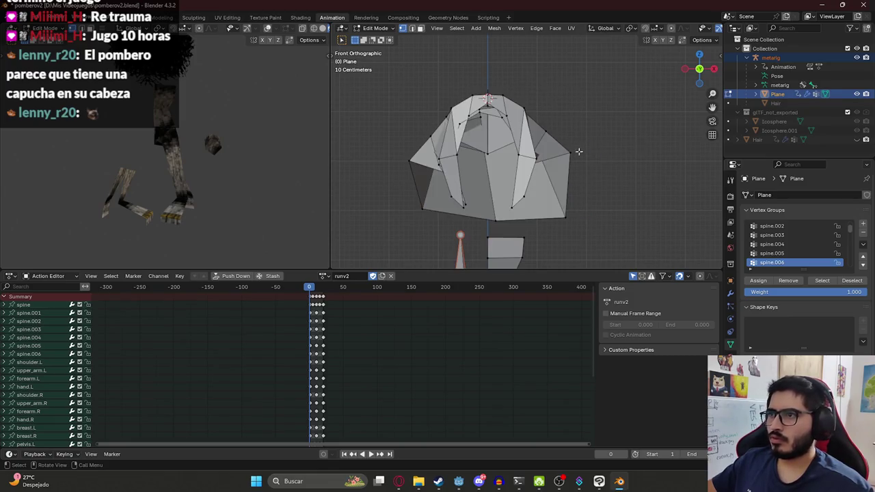
# Scale the selected hood vertices along Z and save pomberov2.blend
pyautogui.press('s')
pyautogui.press('z')
pyautogui.click(602, 148)
pyautogui.hotkey('ctrl', 's')
# Cancel a delete menu and a sideways X move, then return to object mode
pyautogui.press('x')
pyautogui.press('Escape')
pyautogui.press('g')
pyautogui.press('x')
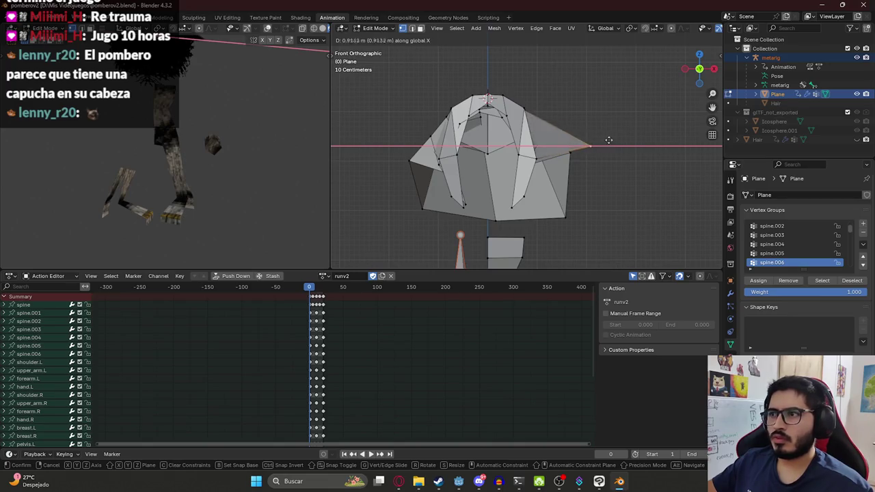
pyautogui.press('Escape')
pyautogui.press('Tab')
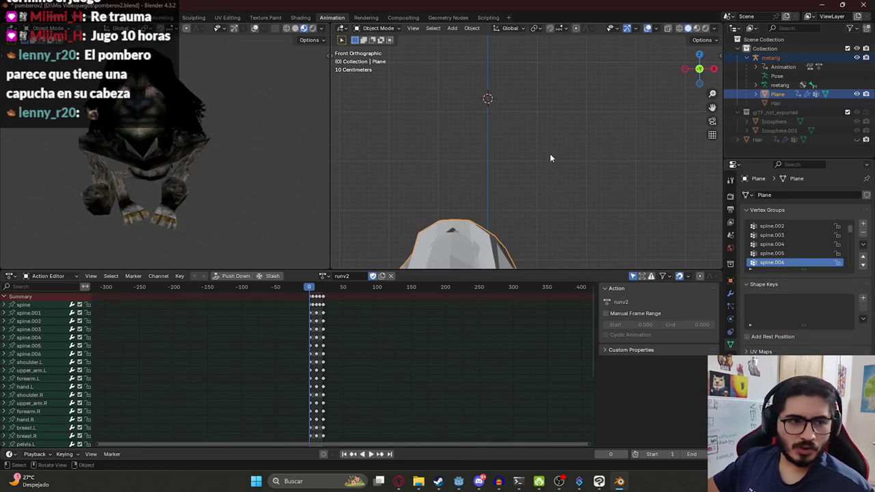
# Scrub the runv2 animation to frame 195 and orbit the preview to check the hood in motion
pyautogui.moveTo(212, 133)
pyautogui.mouseDown(button='middle')
pyautogui.moveTo(151, 142)
pyautogui.moveTo(305, 142)
pyautogui.moveTo(82, 142)
pyautogui.moveTo(195, 130)
pyautogui.moveTo(196, 164)
pyautogui.mouseUp(button='middle')
pyautogui.moveTo(316, 295); pyautogui.dragTo(443, 290)
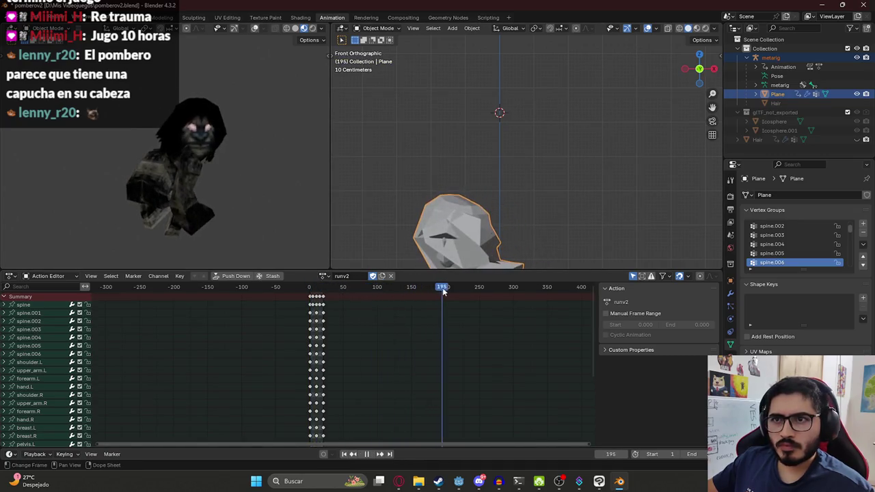
pyautogui.moveTo(251, 166)
pyautogui.mouseDown(button='middle')
pyautogui.moveTo(40, 153)
pyautogui.moveTo(78, 136)
pyautogui.moveTo(223, 112)
pyautogui.moveTo(240, 138)
pyautogui.moveTo(231, 156)
pyautogui.moveTo(245, 164)
pyautogui.moveTo(45, 154)
pyautogui.moveTo(187, 161)
pyautogui.moveTo(156, 169)
pyautogui.moveTo(180, 182)
pyautogui.moveTo(173, 192)
pyautogui.mouseUp(button='middle')
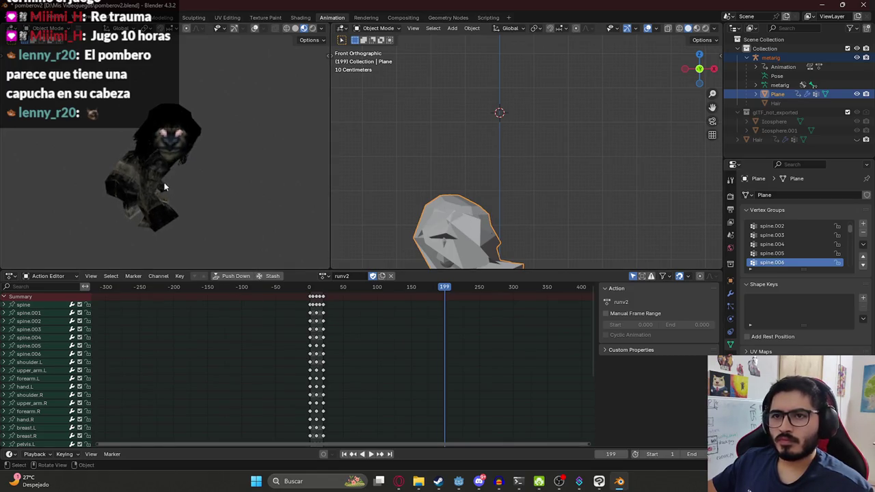
pyautogui.scroll(3, 164, 186)
pyautogui.click(131, 17)
# Export the rigged character as glTF 2.0, overwriting pombero.glb in assets/characters
pyautogui.moveTo(192, 132); pyautogui.dragTo(437, 314)
pyautogui.click(23, 17)
pyautogui.moveTo(35, 155)
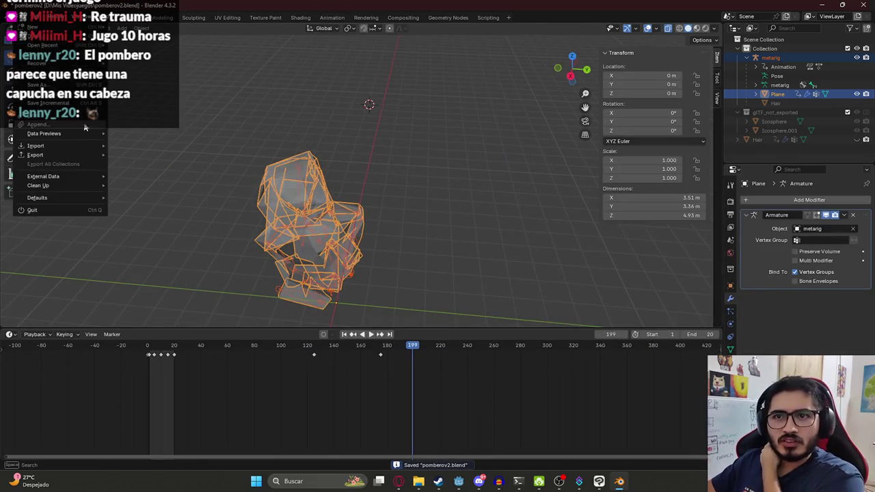
pyautogui.click(164, 245)
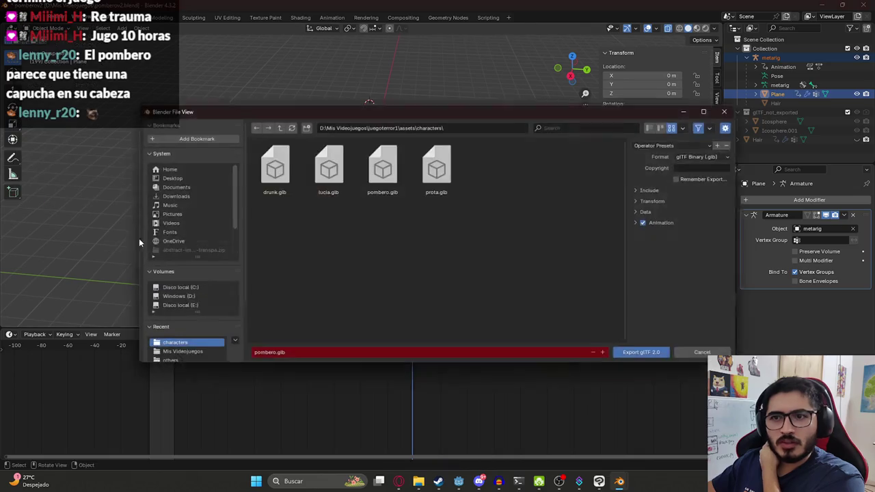
pyautogui.doubleClick(342, 192)
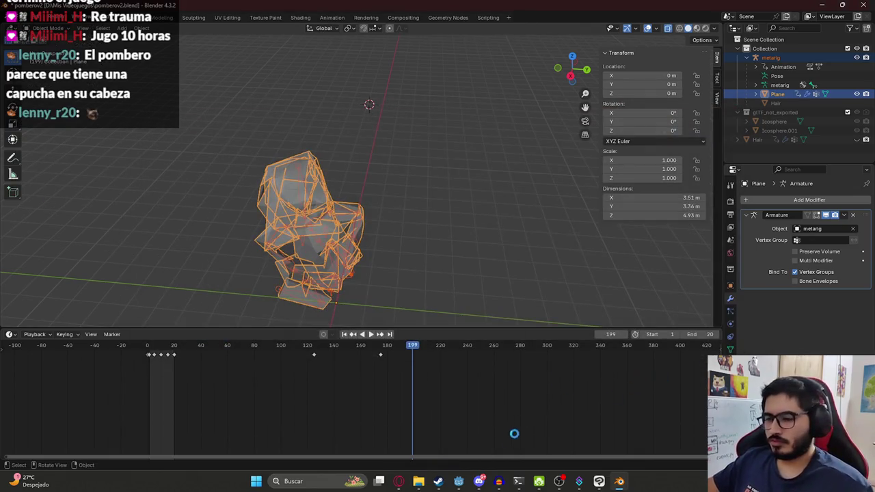
pyautogui.click(461, 481)
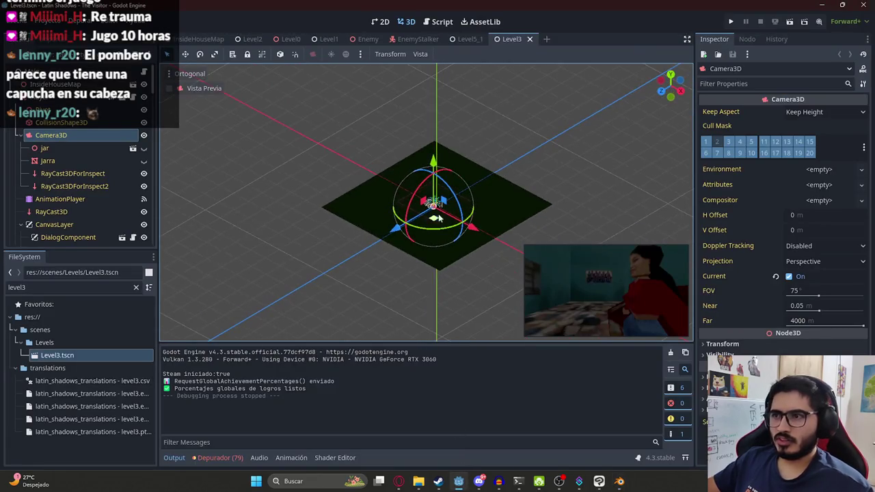
# Find pombero.glb with the 'pom' FileSystem filter and reimport it
pyautogui.click(460, 481)
pyautogui.click(461, 481)
pyautogui.moveTo(362, 271); pyautogui.dragTo(306, 253, button='middle')
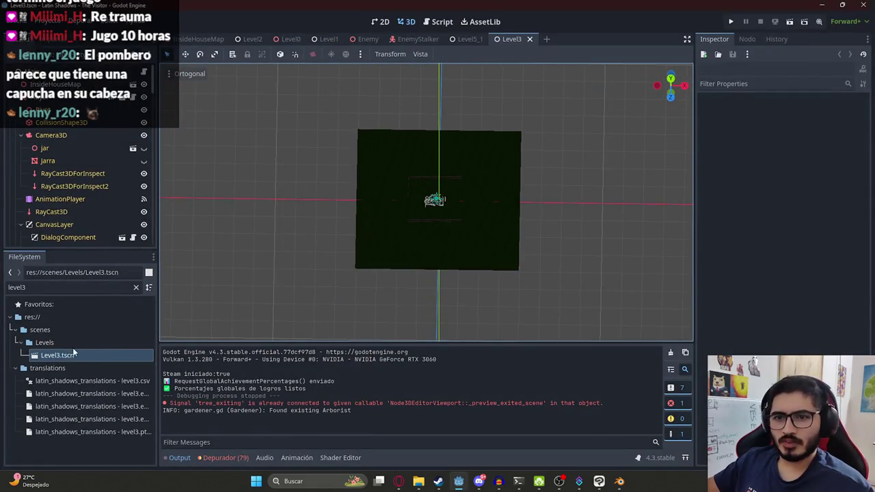
pyautogui.click(68, 287)
pyautogui.write('pom')
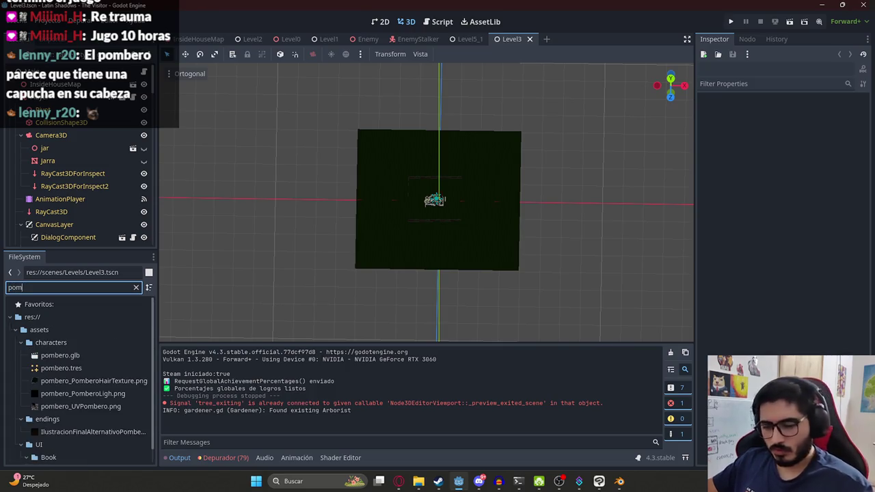
pyautogui.doubleClick(82, 355)
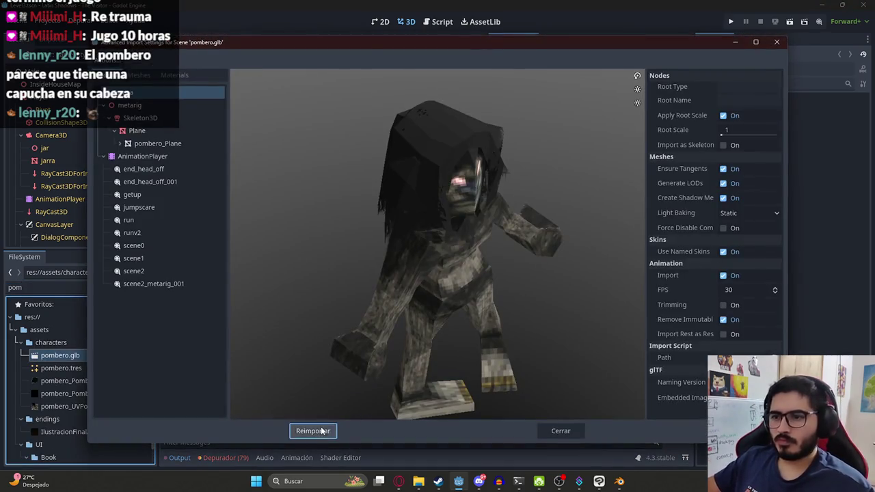
pyautogui.click(321, 431)
# Preview pombero.glb's scene1 animation to its end, rotating the model to see its front
pyautogui.doubleClick(92, 357)
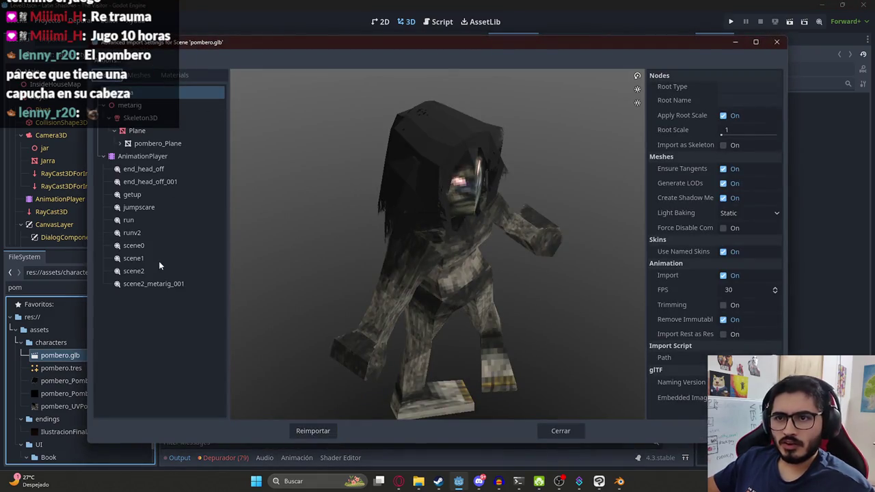
pyautogui.click(134, 258)
pyautogui.moveTo(298, 411); pyautogui.dragTo(655, 413)
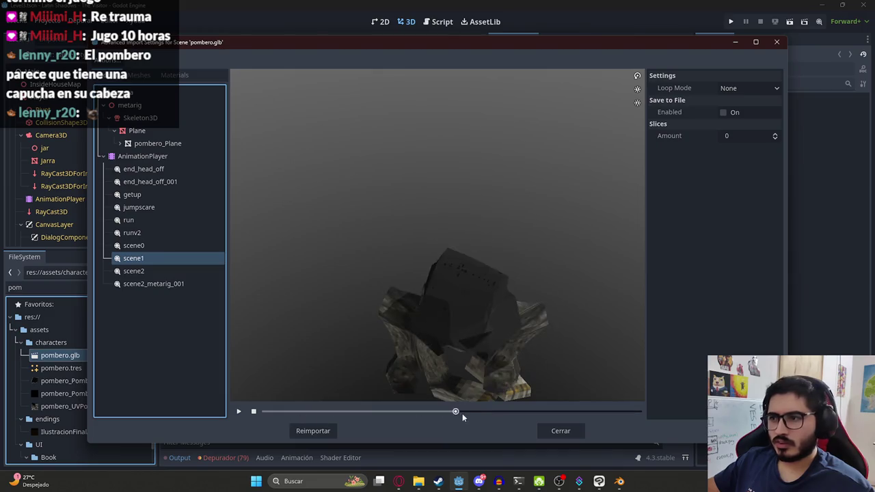
pyautogui.moveTo(606, 316)
pyautogui.mouseDown()
pyautogui.moveTo(478, 278)
pyautogui.moveTo(516, 285)
pyautogui.mouseUp()
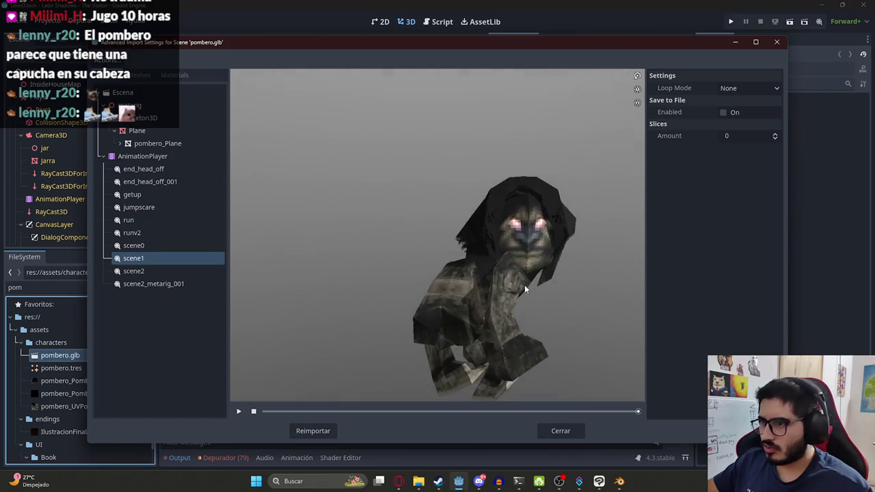
pyautogui.moveTo(475, 266); pyautogui.dragTo(507, 324)
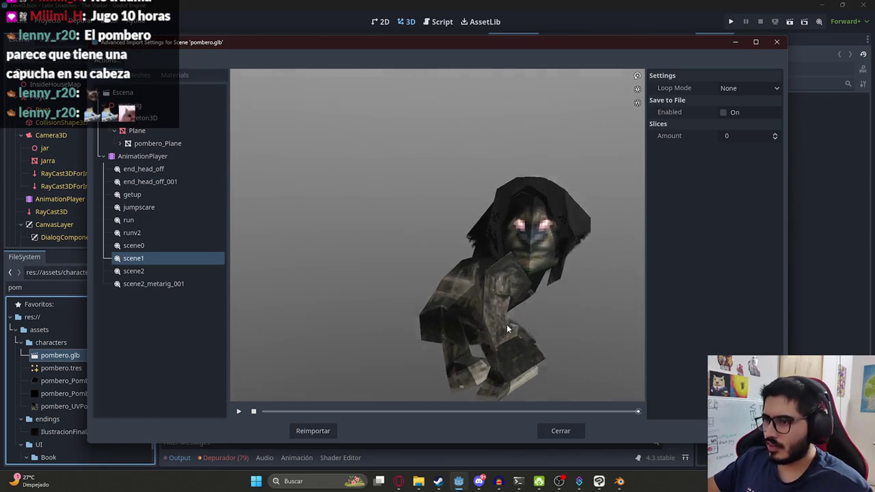
pyautogui.click(565, 433)
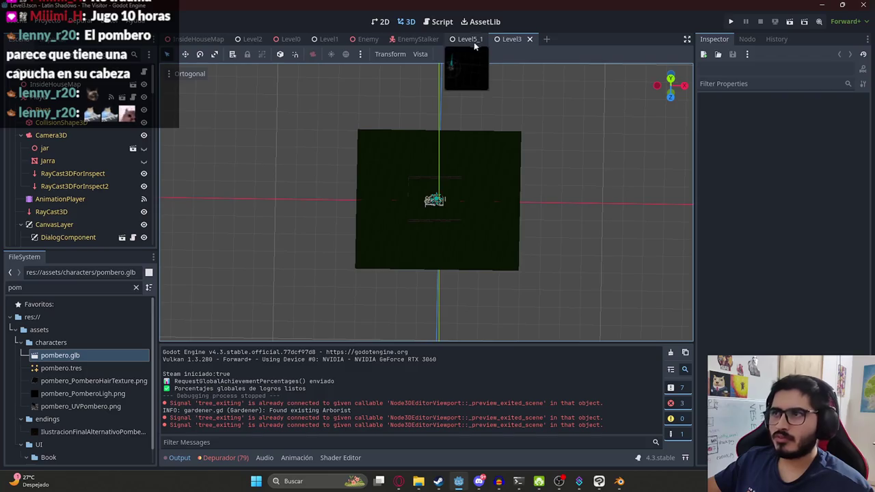
# Select Level3's AnimationPlayer and load the PlayerBack1 animation
pyautogui.scroll(-2, 16, 123)
pyautogui.scroll(-3, 27, 154)
pyautogui.scroll(-3, 39, 161)
pyautogui.scroll(-3, 48, 174)
pyautogui.scroll(2, 58, 183)
pyautogui.scroll(2, 59, 186)
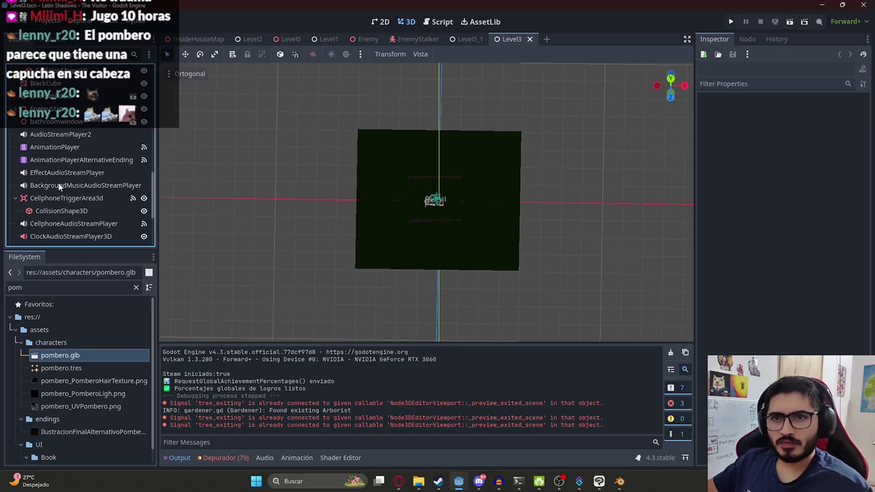
pyautogui.scroll(3, 55, 152)
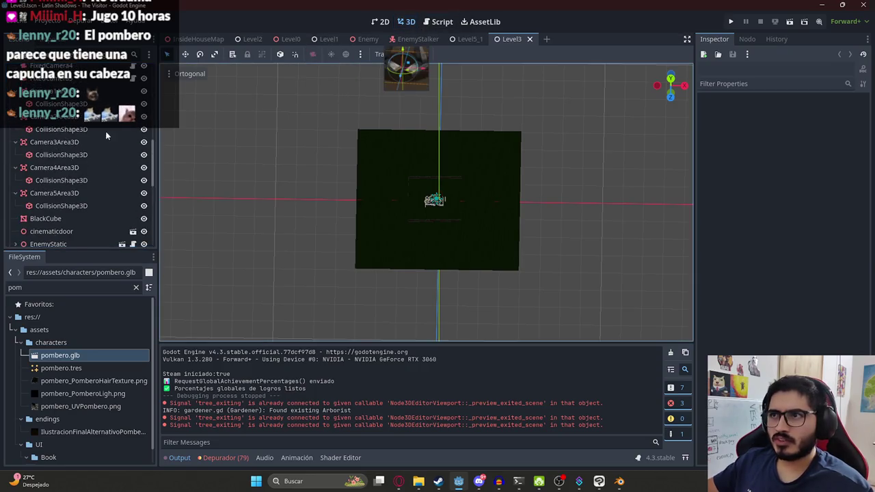
pyautogui.scroll(3, 89, 137)
pyautogui.scroll(-5, 50, 187)
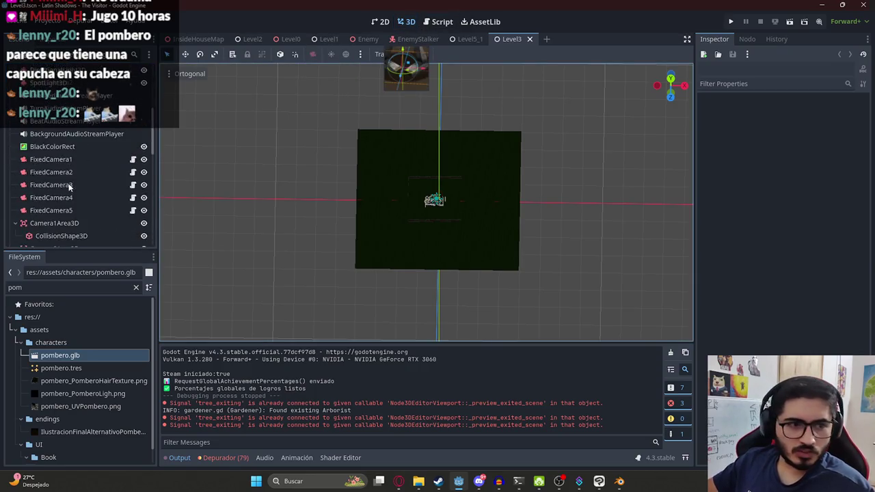
pyautogui.scroll(-5, 69, 183)
pyautogui.scroll(3, 72, 182)
pyautogui.scroll(1, 72, 182)
pyautogui.click(58, 236)
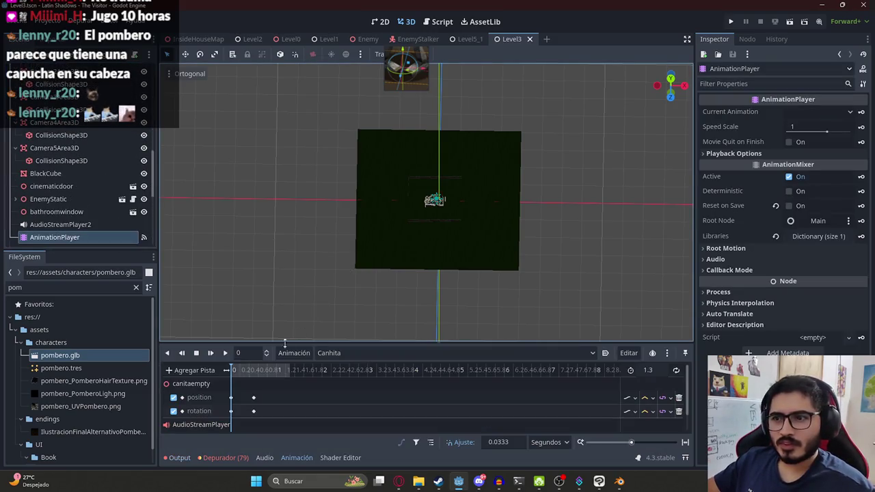
pyautogui.click(339, 354)
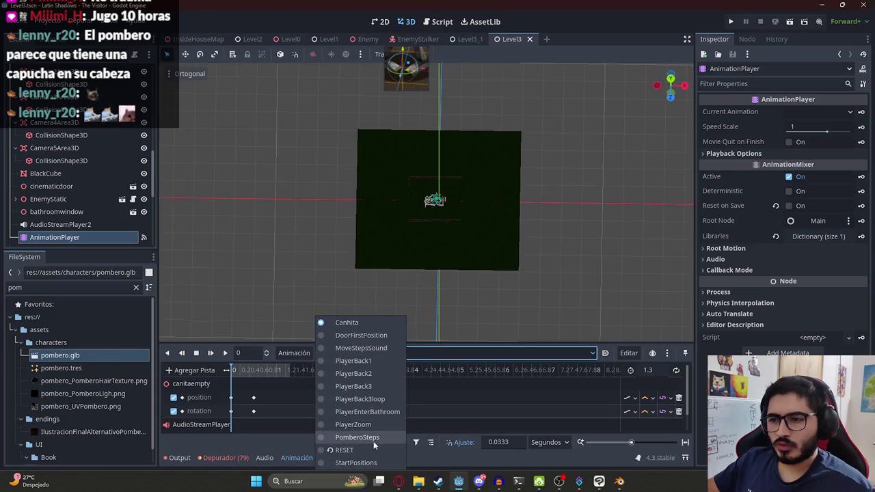
pyautogui.click(373, 360)
# Pin and enlarge the player Camera3D's preview, then select the Enemy node
pyautogui.scroll(5, 57, 115)
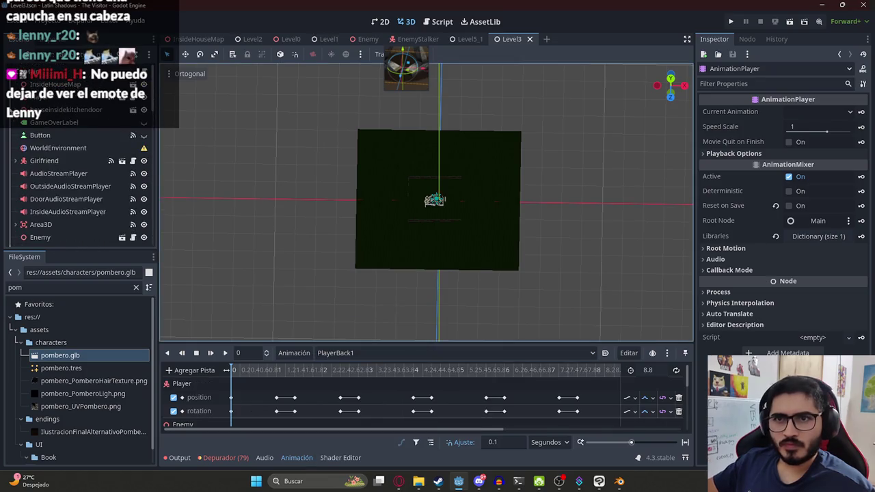
pyautogui.click(435, 199)
pyautogui.click(51, 134)
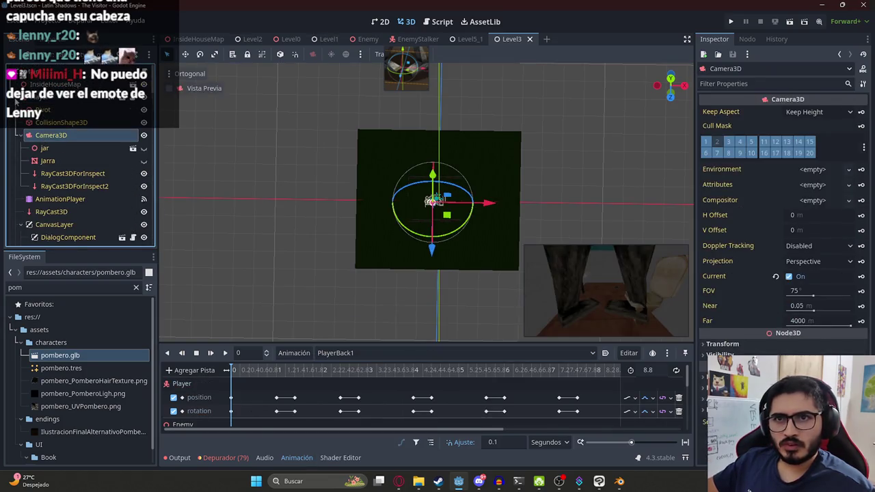
pyautogui.scroll(-5, 15, 98)
pyautogui.click(532, 330)
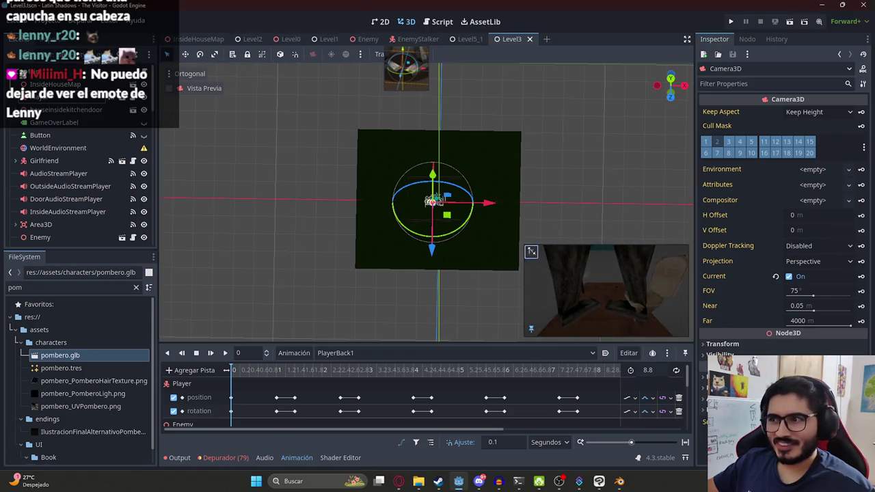
pyautogui.moveTo(532, 251); pyautogui.dragTo(429, 193)
pyautogui.scroll(-3, 55, 129)
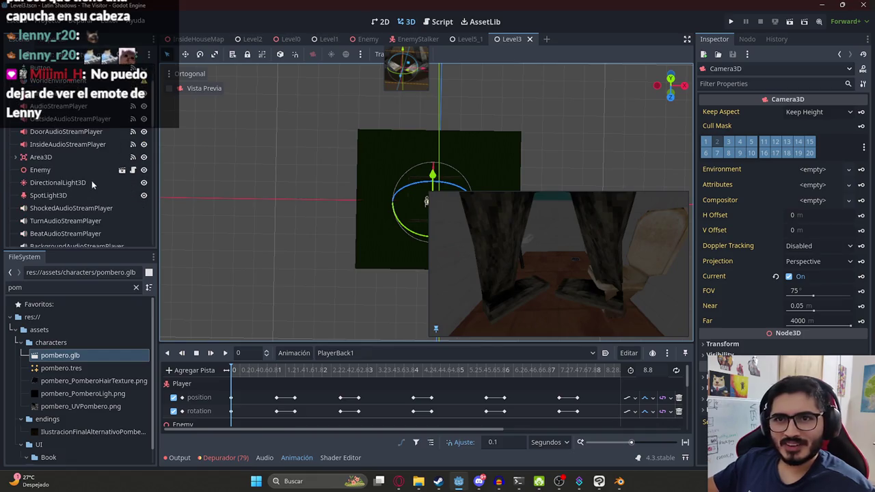
pyautogui.click(76, 172)
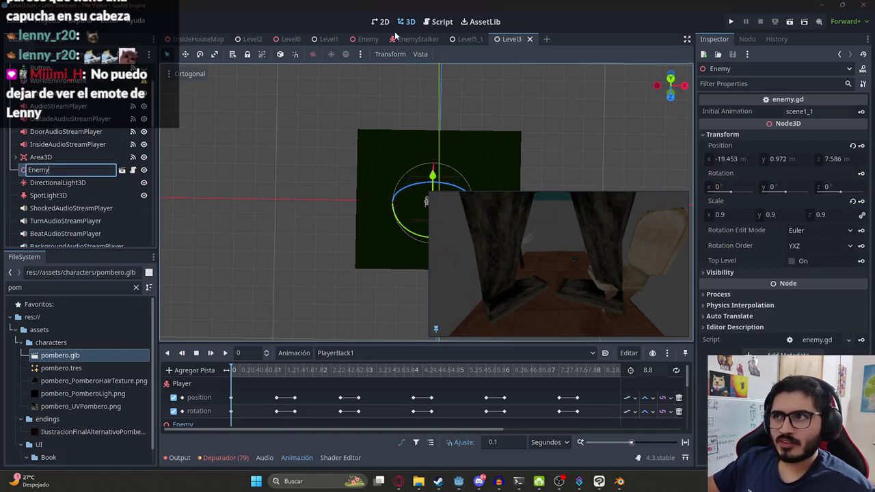
# Close Level3 and reopen Level3.tscn found with the 'level3' FileSystem filter
pyautogui.click(529, 39)
pyautogui.doubleClick(93, 282)
pyautogui.write('level3')
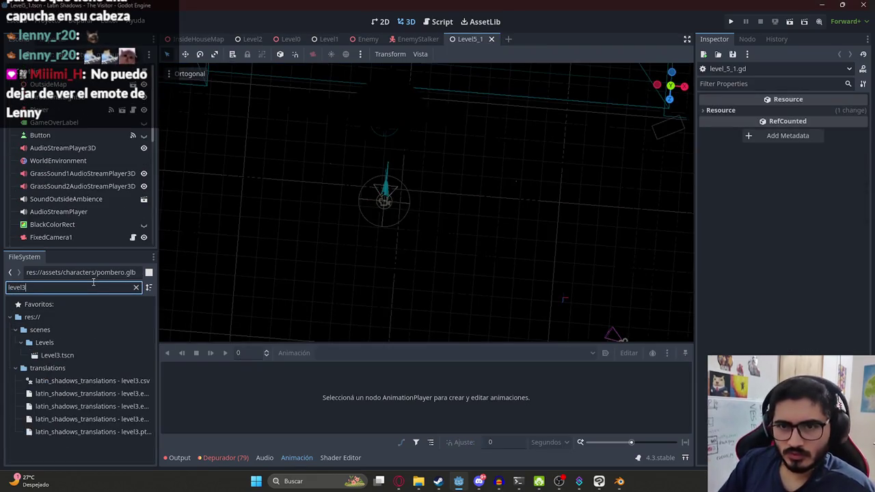
pyautogui.doubleClick(107, 354)
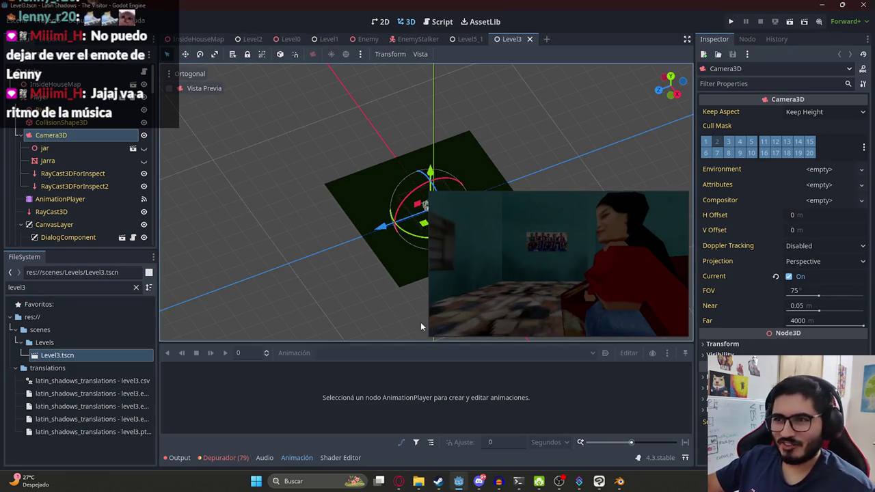
pyautogui.scroll(-3, 34, 171)
pyautogui.scroll(-2, 41, 184)
pyautogui.scroll(-3, 45, 194)
pyautogui.scroll(-3, 50, 209)
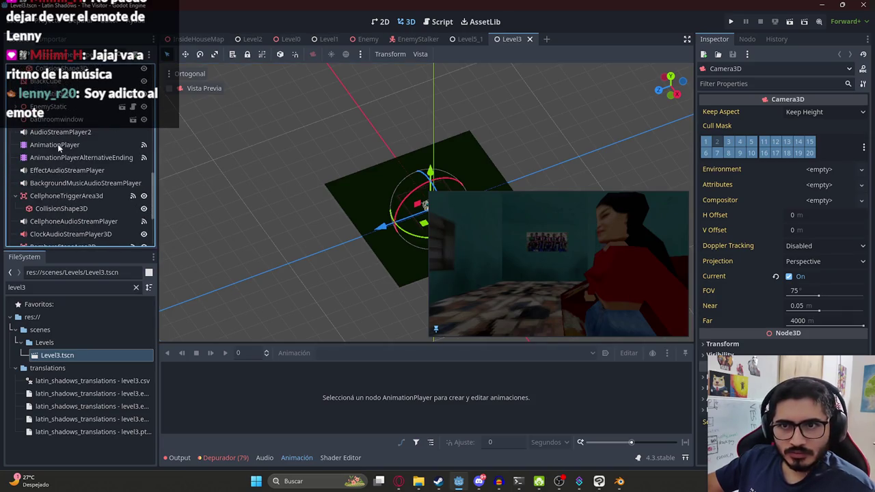
# Select the AnimationPlayer and scrub through PlayerBack1 to preview its camera move
pyautogui.click(55, 145)
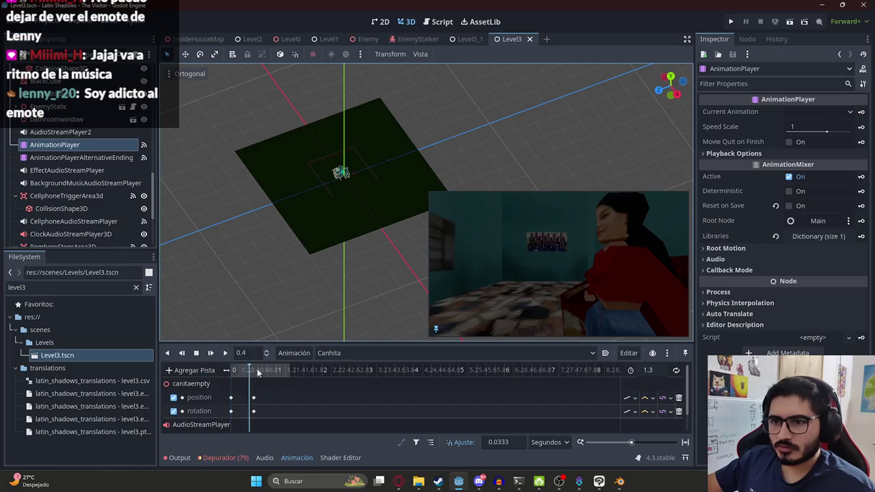
pyautogui.click(328, 353)
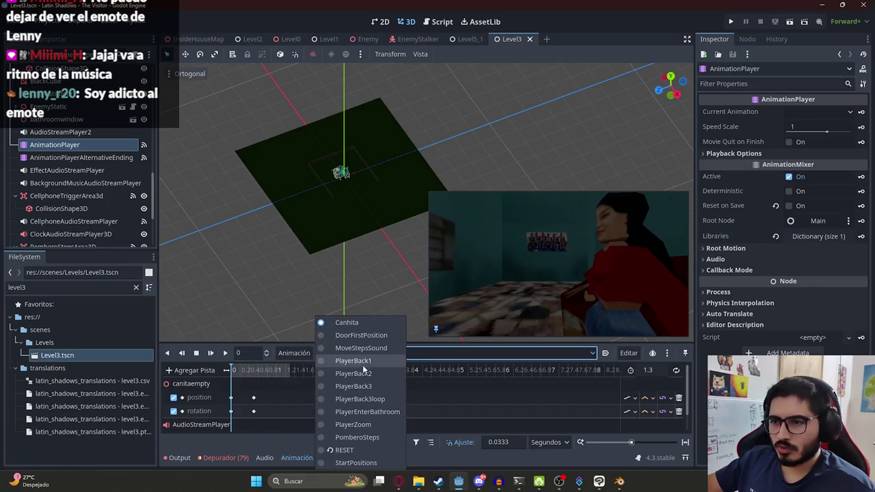
pyautogui.click(356, 361)
pyautogui.moveTo(295, 372); pyautogui.dragTo(323, 372)
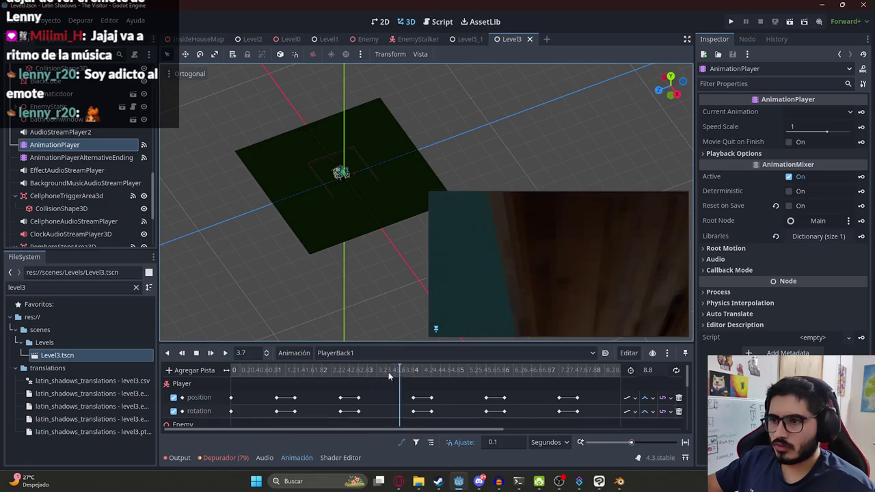
# Load PlayerZoom, scrub it to about 7.7 seconds, and select the Enemy node
pyautogui.click(361, 354)
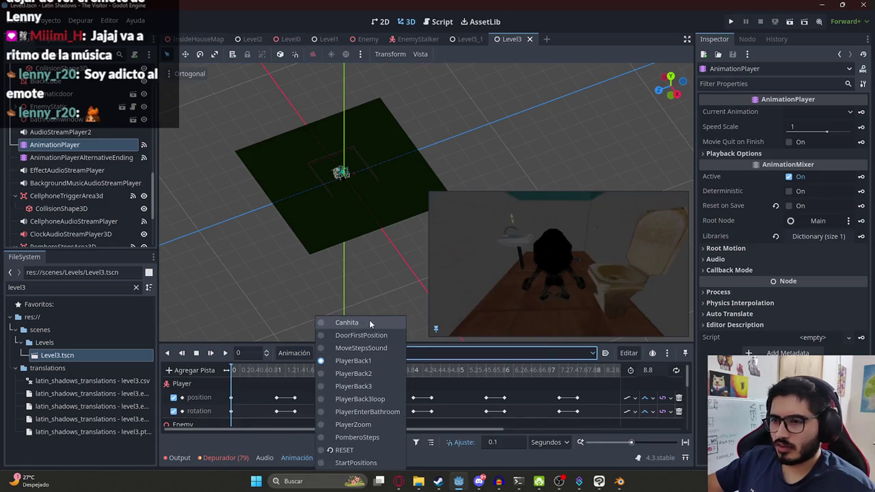
pyautogui.click(368, 426)
pyautogui.moveTo(410, 373)
pyautogui.mouseDown()
pyautogui.moveTo(584, 383)
pyautogui.moveTo(317, 383)
pyautogui.mouseUp()
pyautogui.scroll(5, 97, 150)
pyautogui.scroll(5, 81, 153)
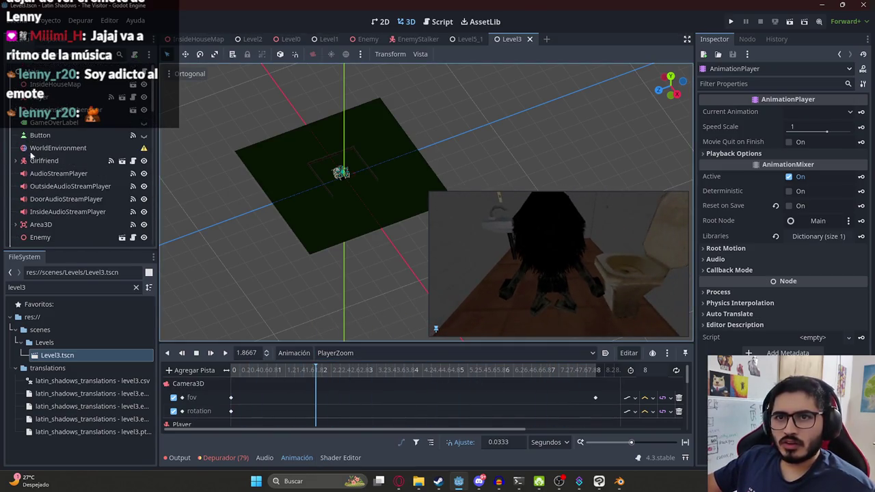
pyautogui.scroll(-2, 34, 185)
pyautogui.click(41, 193)
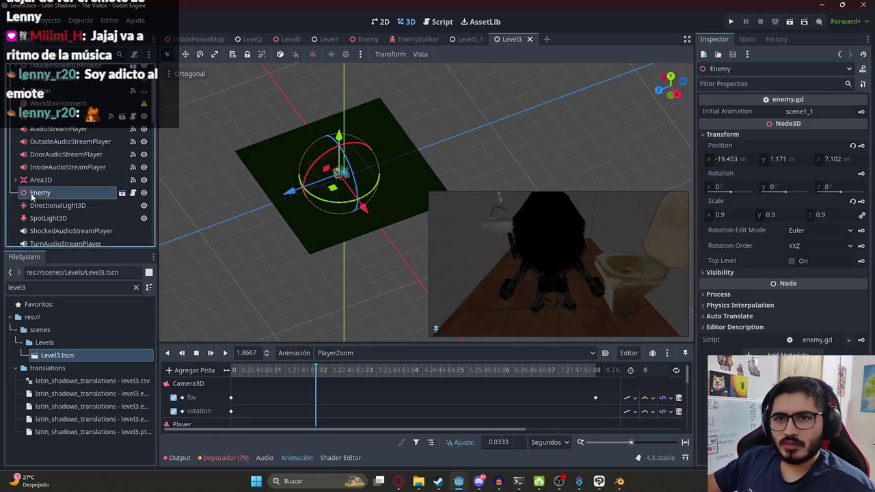
# Make the Enemy's children editable and expand the pombero model to show its nodes
pyautogui.rightClick(41, 193)
pyautogui.click(73, 376)
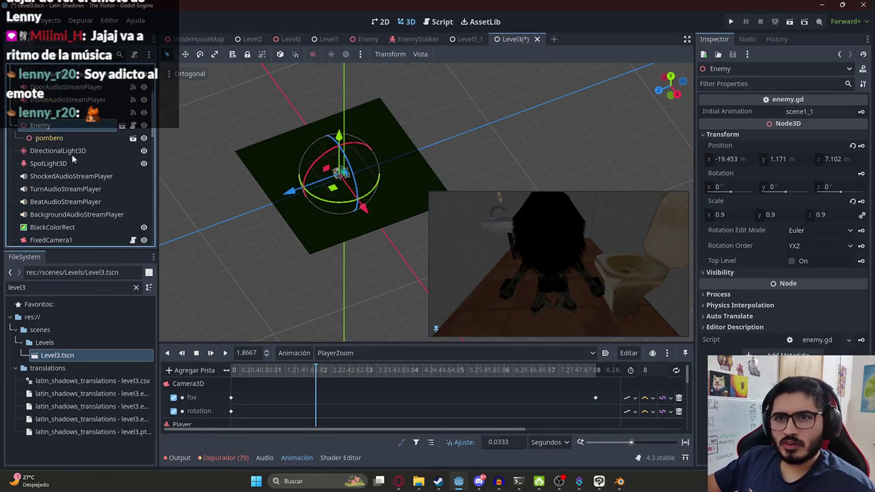
pyautogui.rightClick(65, 140)
pyautogui.click(105, 376)
pyautogui.click(60, 175)
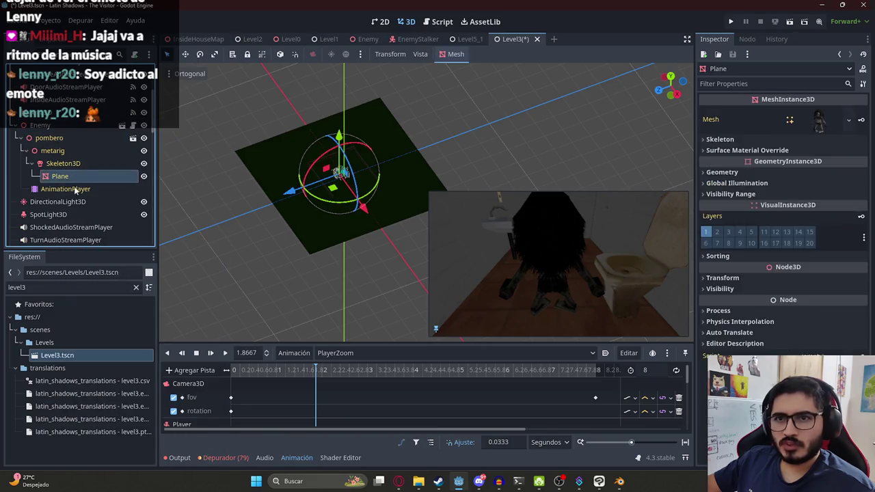
# Load scene1 in the pombero's AnimationPlayer and scrub it to about 8.6 s
pyautogui.click(65, 189)
pyautogui.click(820, 112)
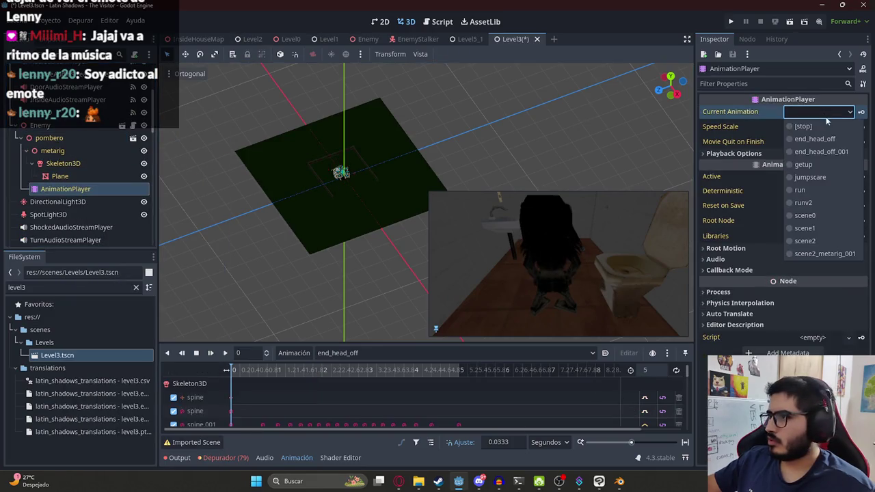
pyautogui.click(808, 233)
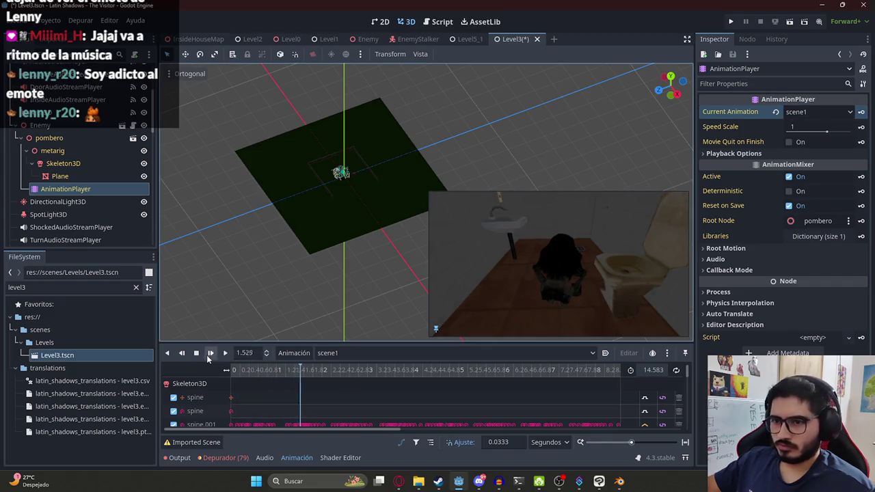
pyautogui.moveTo(465, 374); pyautogui.dragTo(612, 378)
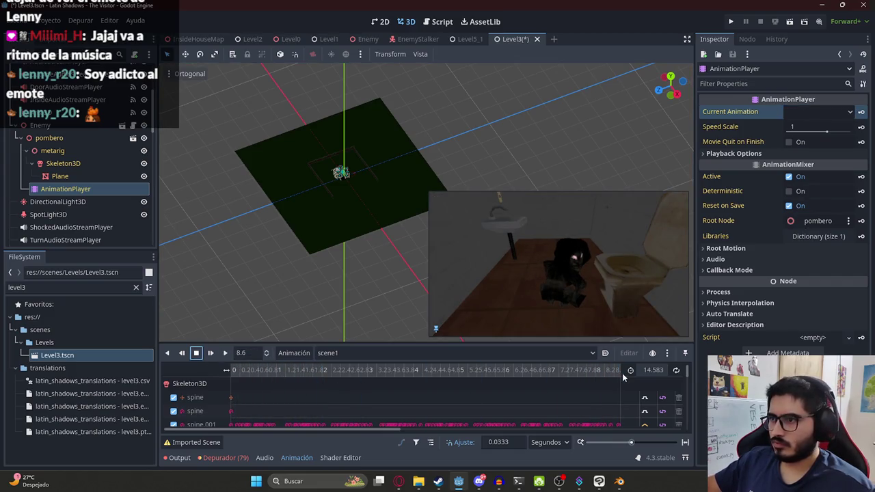
pyautogui.scroll(-2, 82, 178)
pyautogui.click(16, 82)
pyautogui.scroll(-3, 41, 137)
pyautogui.scroll(-3, 63, 171)
pyautogui.scroll(-3, 64, 183)
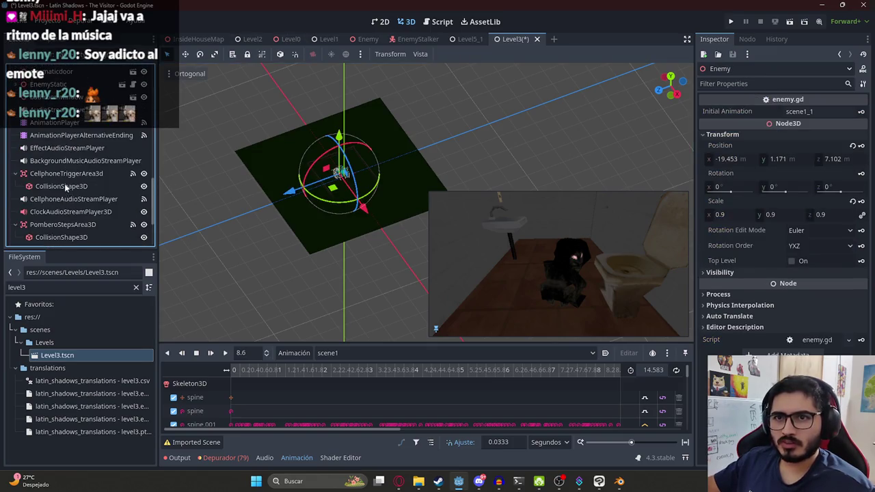
# Select the level's AnimationPlayer and keep PlayerZoom as the animation being edited
pyautogui.click(65, 124)
pyautogui.click(337, 353)
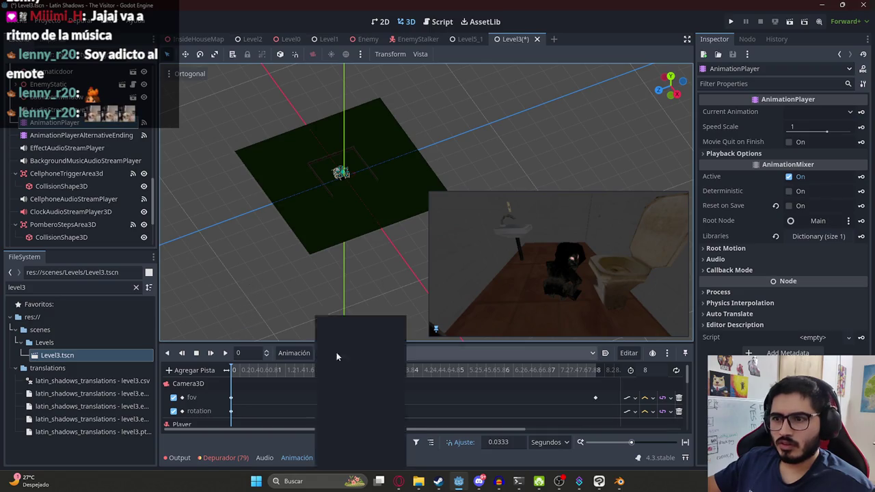
pyautogui.click(377, 424)
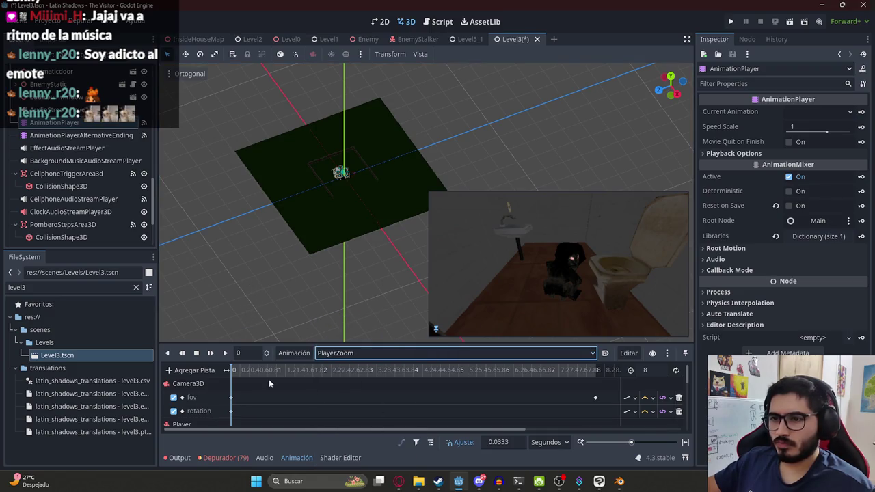
pyautogui.scroll(-3, 263, 407)
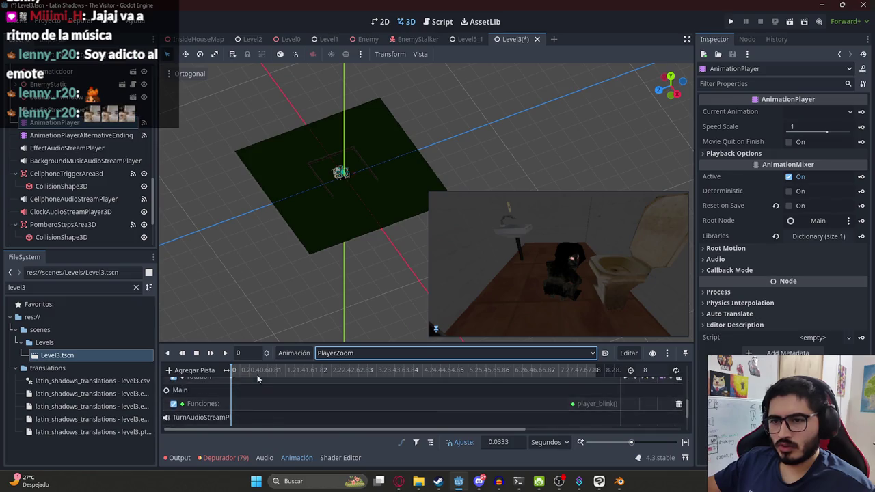
pyautogui.hscroll(3, 257, 374)
pyautogui.scroll(5, 62, 123)
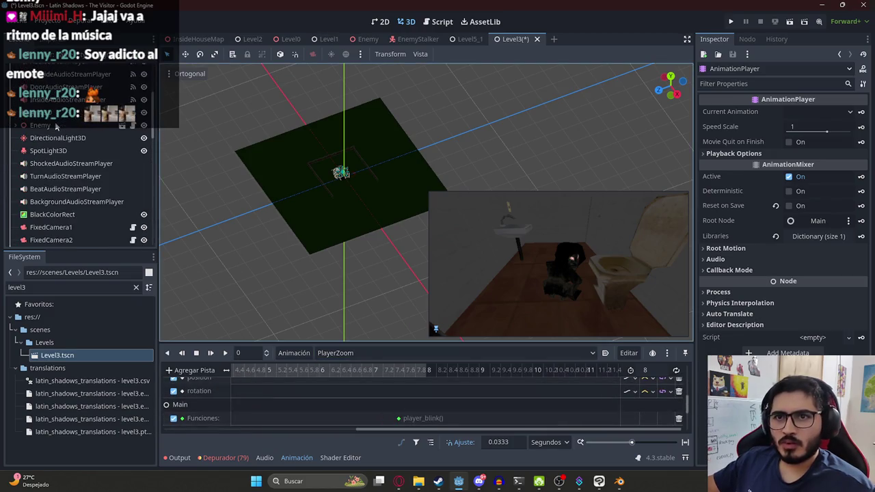
# Rotate the Enemy to -16.2° on Y, move it to x -19.19, and scrub PlayerZoom
pyautogui.doubleClick(56, 129)
pyautogui.scroll(3, 314, 199)
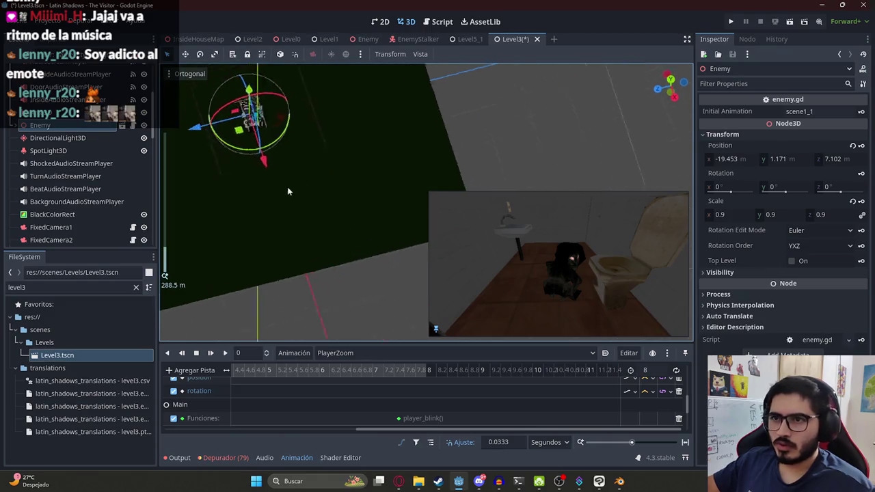
pyautogui.scroll(5, 321, 220)
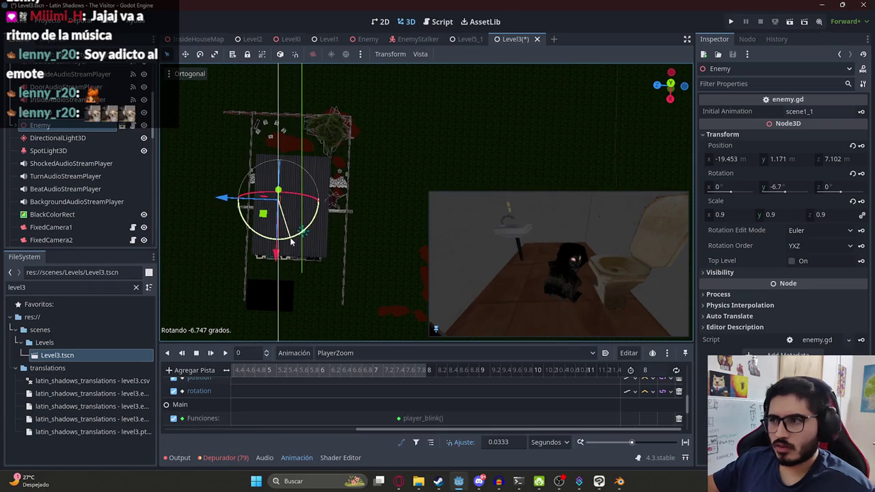
pyautogui.moveTo(291, 241); pyautogui.dragTo(283, 248)
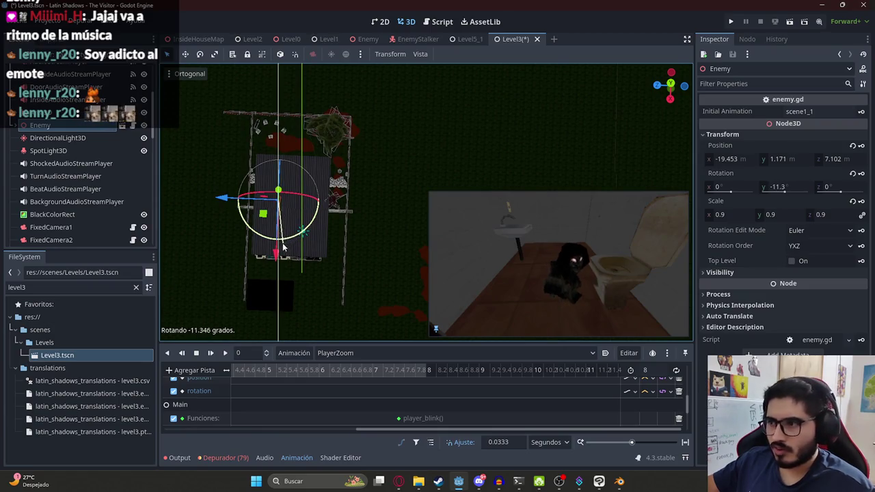
pyautogui.moveTo(227, 202)
pyautogui.mouseDown()
pyautogui.moveTo(284, 234)
pyautogui.moveTo(275, 264)
pyautogui.mouseUp()
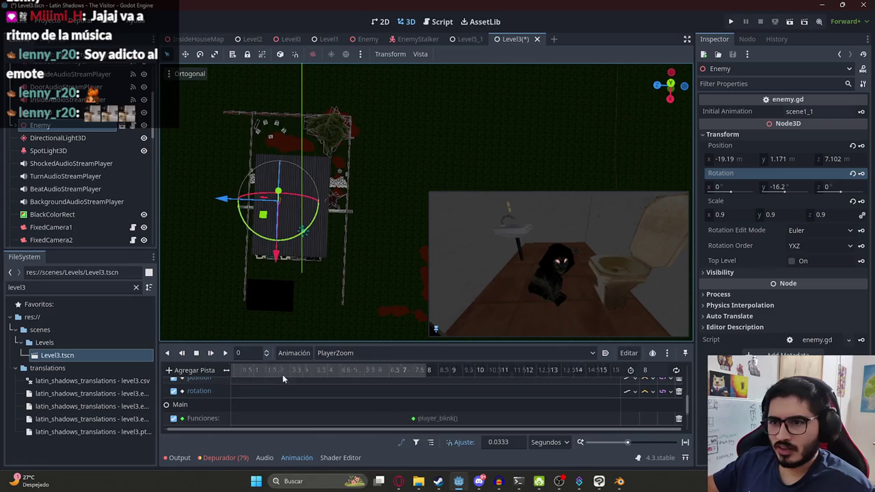
pyautogui.keyDown('ctrl'); pyautogui.scroll(-5, 282, 375); pyautogui.keyUp('ctrl')
pyautogui.moveTo(223, 379); pyautogui.dragTo(326, 370)
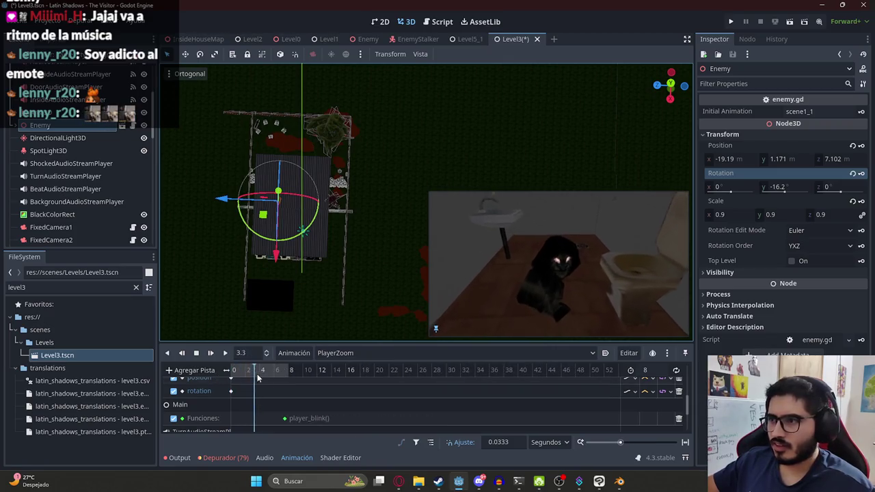
# Switch to PlayerBack1 and scrub through it to its end
pyautogui.click(332, 353)
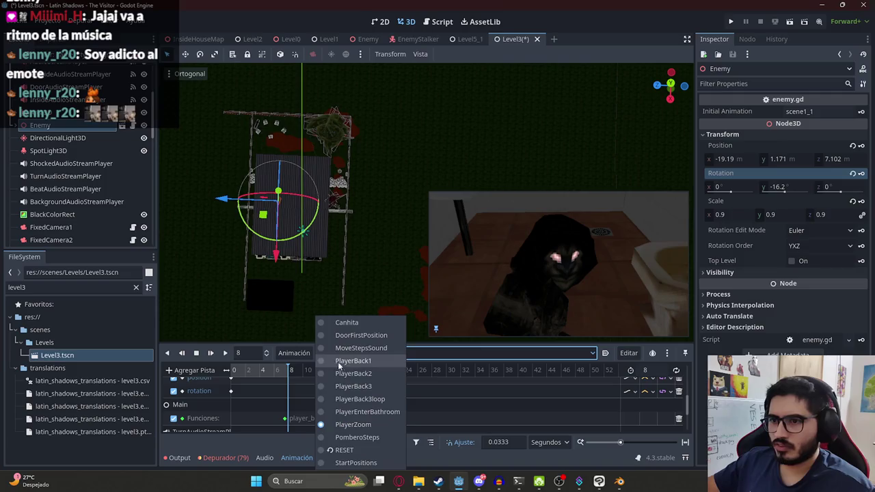
pyautogui.click(335, 363)
pyautogui.moveTo(268, 378)
pyautogui.mouseDown()
pyautogui.moveTo(322, 377)
pyautogui.moveTo(232, 378)
pyautogui.mouseUp()
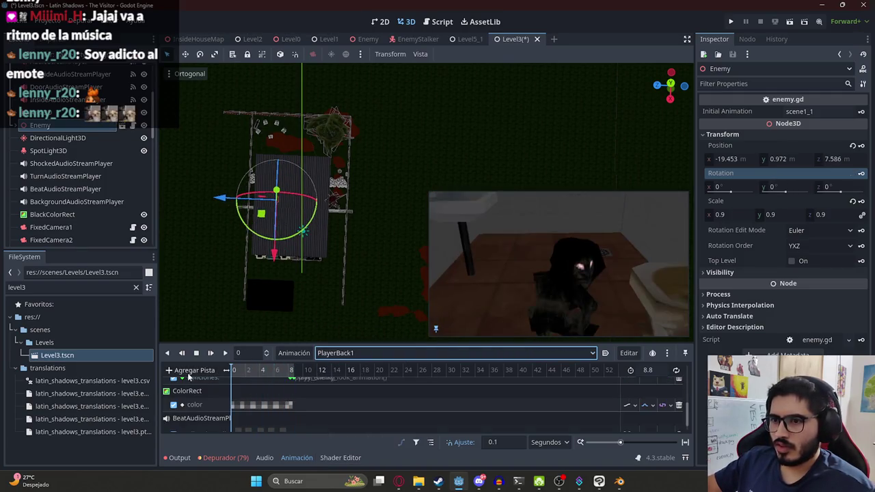
pyautogui.scroll(2, 343, 409)
pyautogui.scroll(-2, 256, 400)
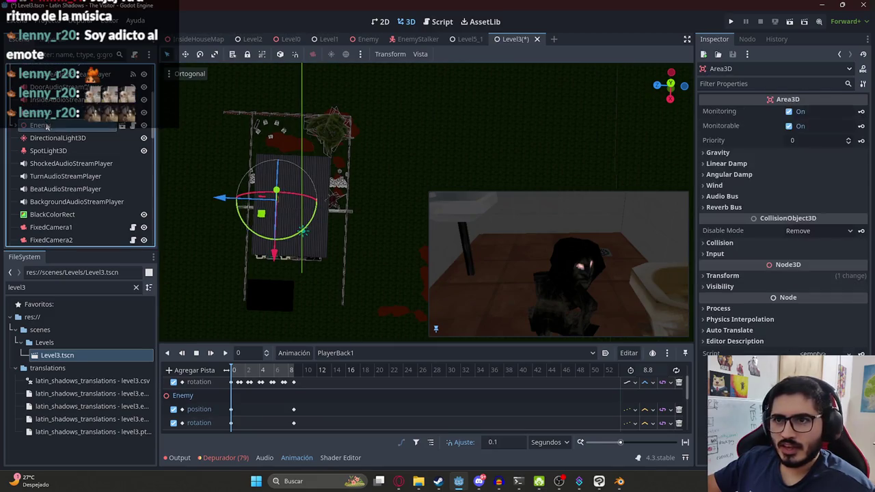
# Back in PlayerZoom, copy the Enemy's position value
pyautogui.click(383, 353)
pyautogui.click(352, 427)
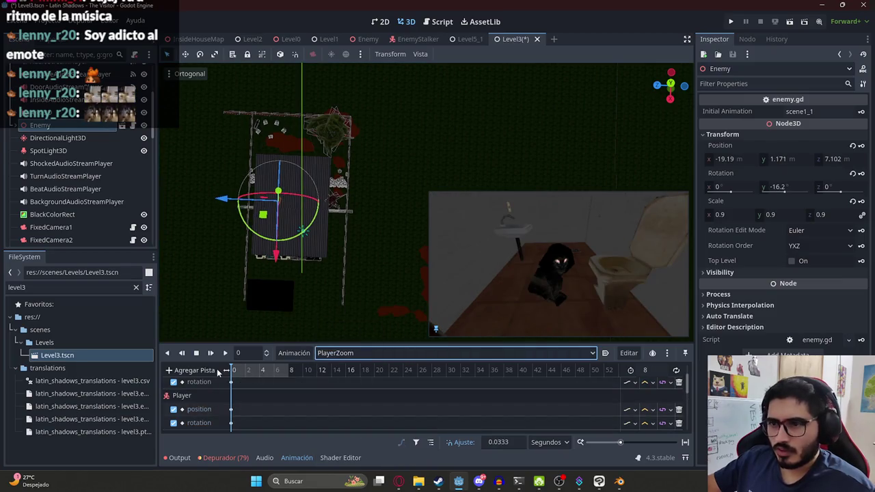
pyautogui.moveTo(777, 187)
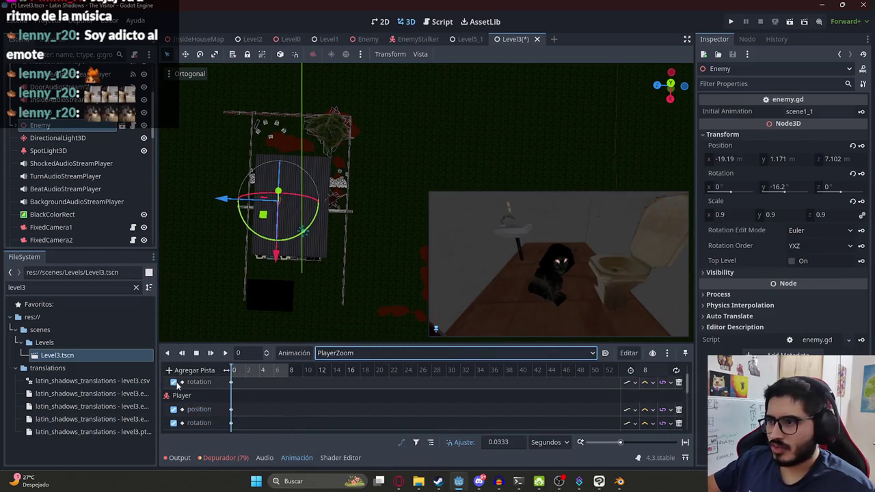
pyautogui.rightClick(725, 147)
pyautogui.click(753, 157)
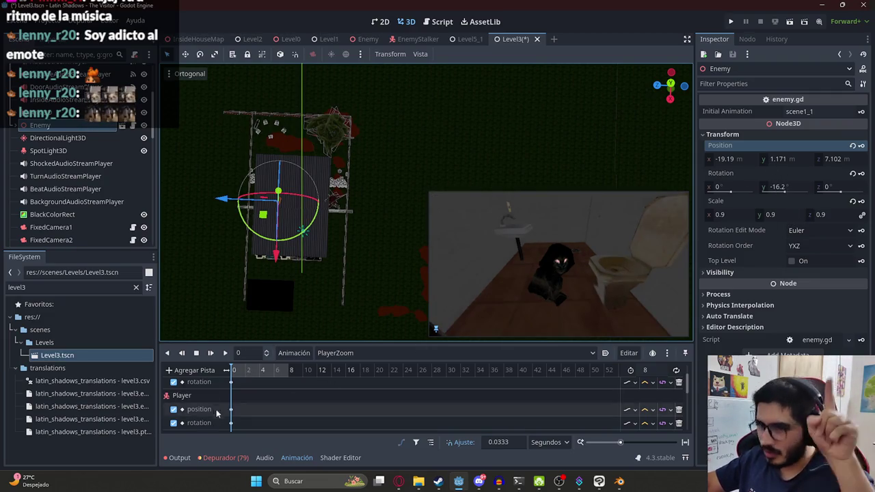
# In PlayerBack1, paste the Enemy position and key its Y rotation of -16.2
pyautogui.click(362, 353)
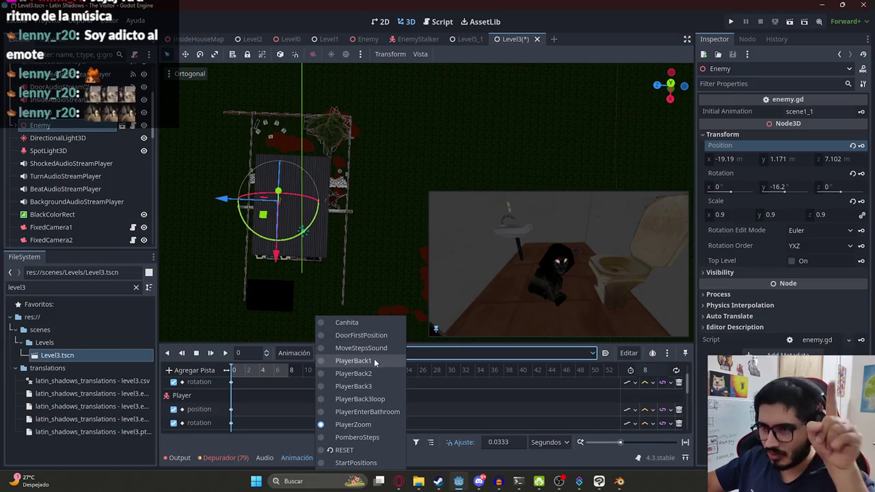
pyautogui.click(374, 360)
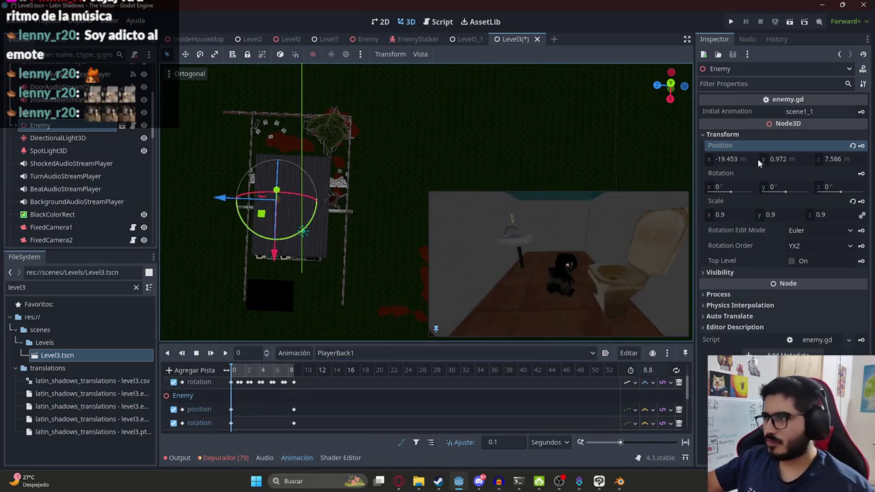
pyautogui.rightClick(720, 151)
pyautogui.click(727, 169)
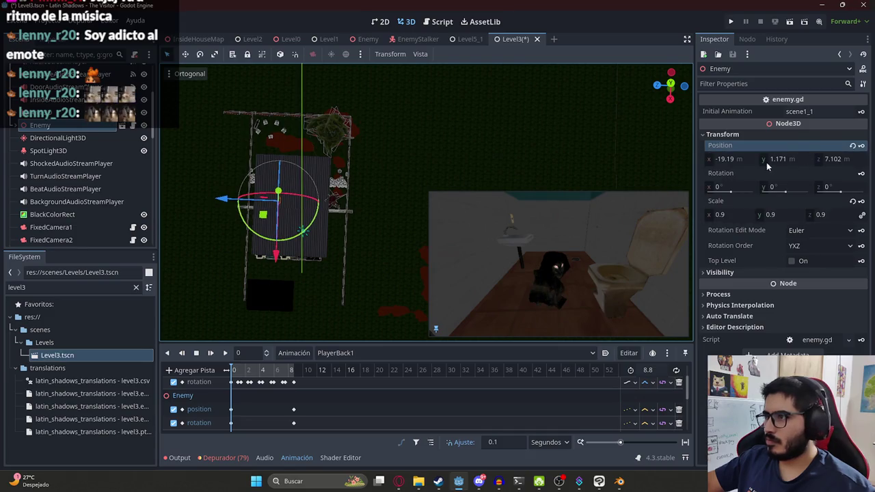
pyautogui.click(783, 188)
pyautogui.write('-16.2')
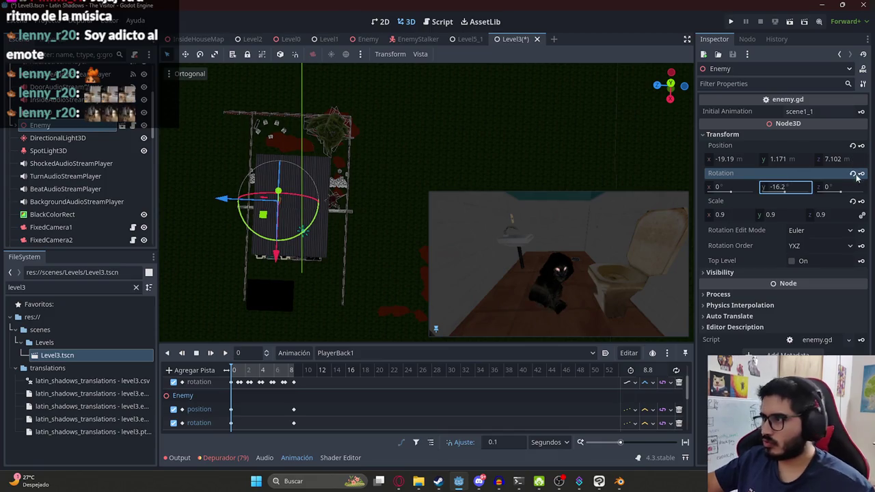
pyautogui.click(862, 146)
# Insert the Enemy rotation keyframe and return the PlayerBack1 preview to the start
pyautogui.click(424, 264)
pyautogui.click(262, 372)
pyautogui.moveTo(262, 373); pyautogui.dragTo(234, 373)
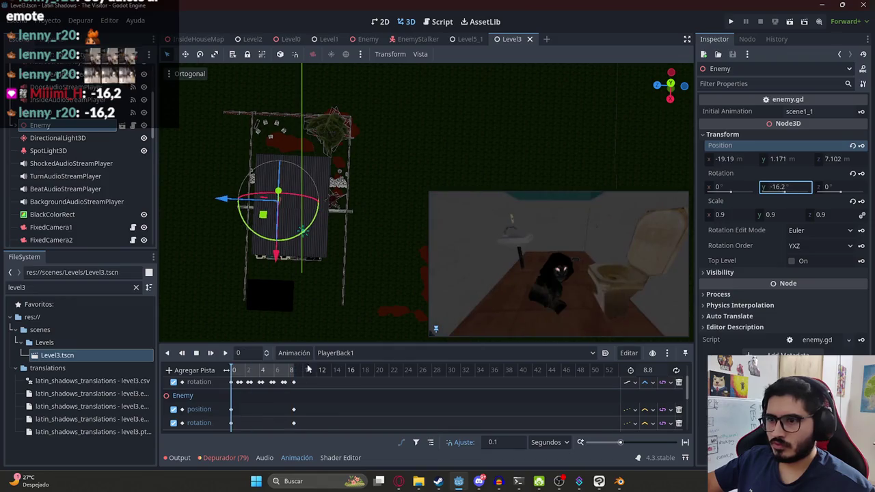
pyautogui.click(370, 353)
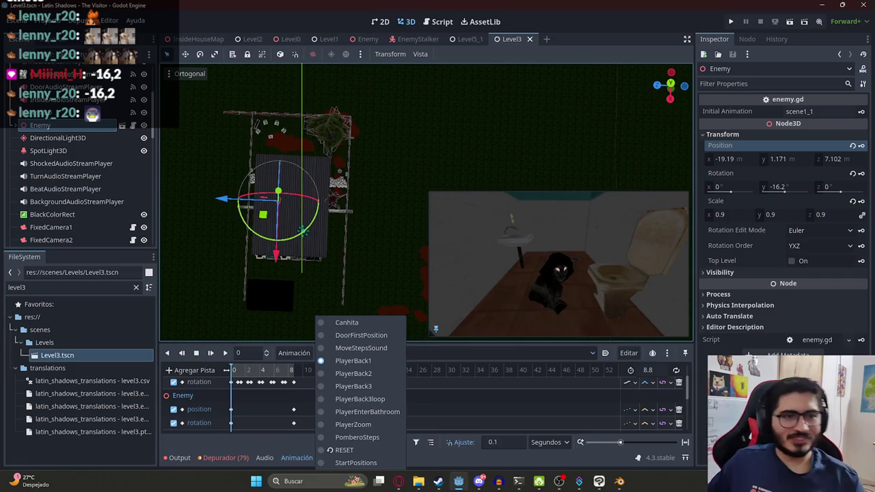
pyautogui.press('Escape')
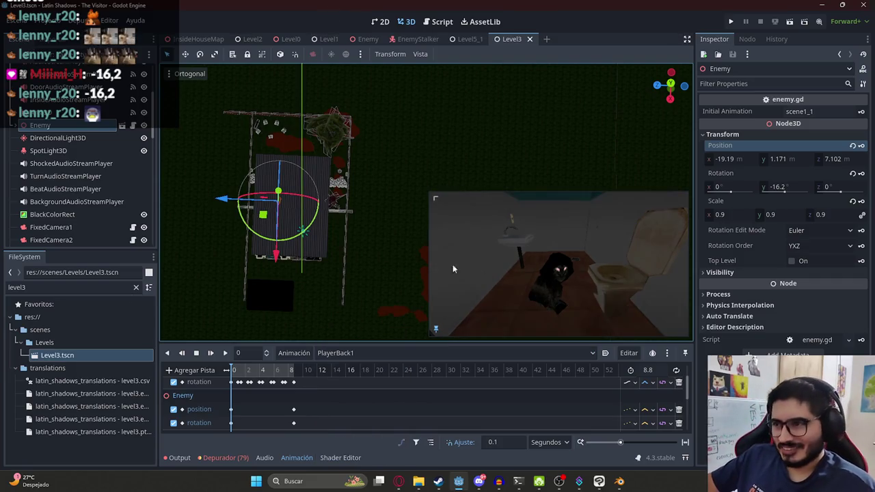
pyautogui.moveTo(245, 368); pyautogui.dragTo(236, 369)
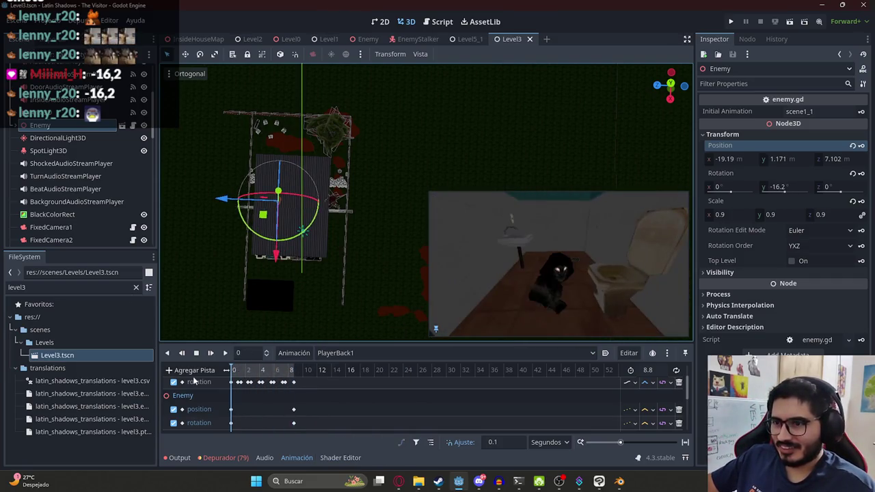
# Step through PlayerBack3loop and PlayerBack3, then load the StartPositions animation
pyautogui.click(347, 354)
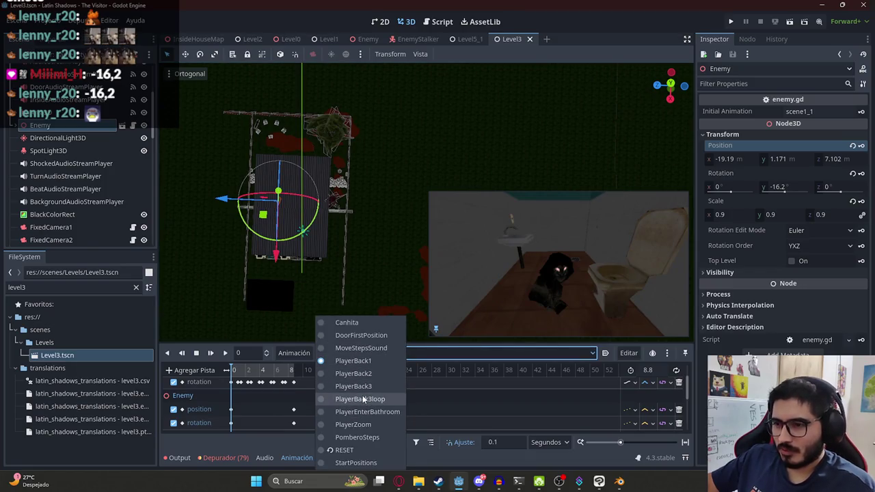
pyautogui.click(360, 399)
pyautogui.click(348, 353)
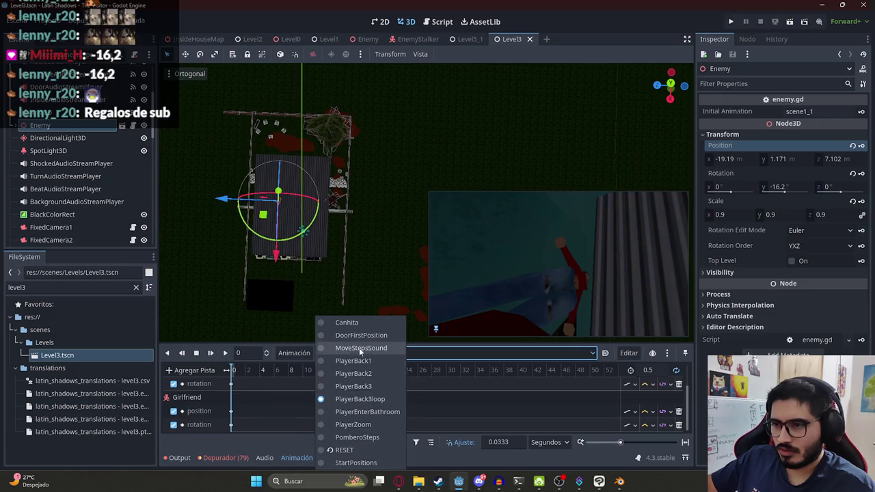
pyautogui.click(353, 386)
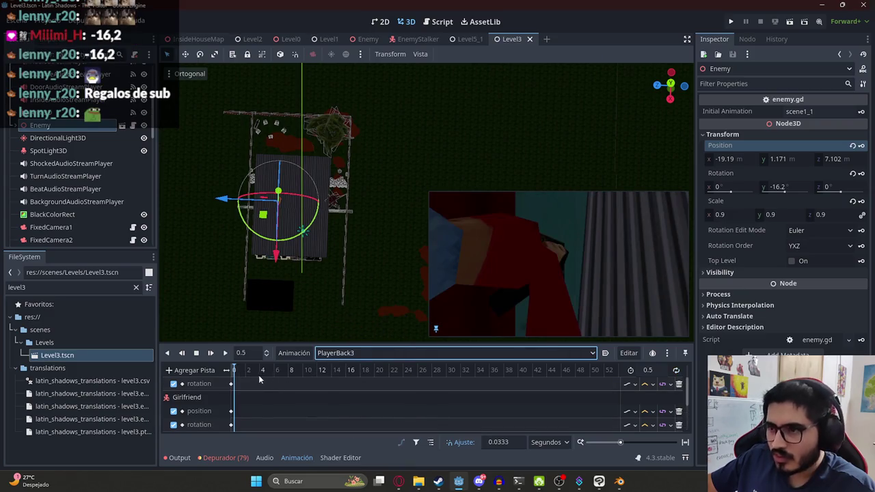
pyautogui.click(370, 353)
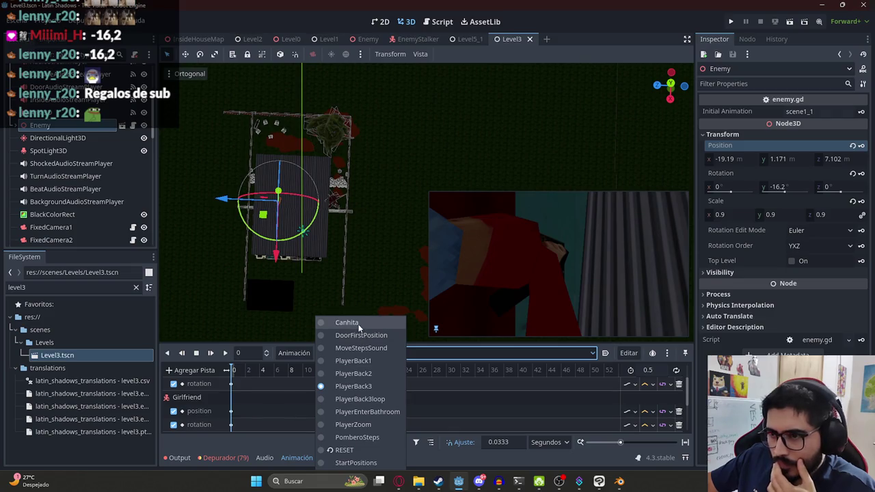
pyautogui.click(361, 462)
# In StartPositions, paste the Enemy's position and set its Y rotation to -16.2
pyautogui.scroll(-5, 65, 188)
pyautogui.scroll(-5, 68, 197)
pyautogui.scroll(5, 65, 184)
pyautogui.click(68, 182)
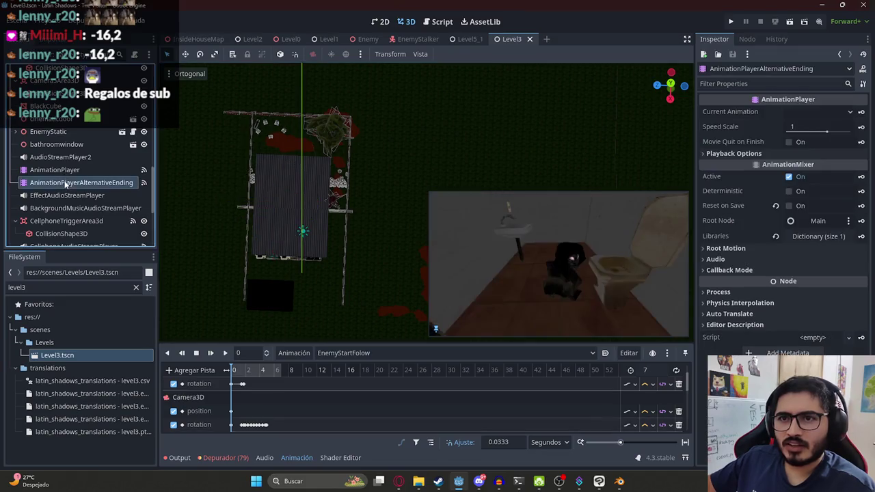
pyautogui.scroll(3, 82, 136)
pyautogui.scroll(3, 76, 149)
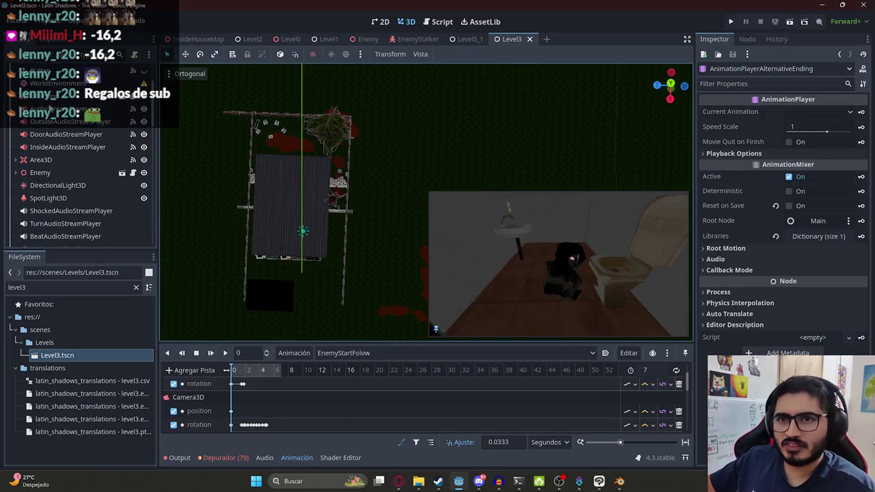
pyautogui.click(49, 171)
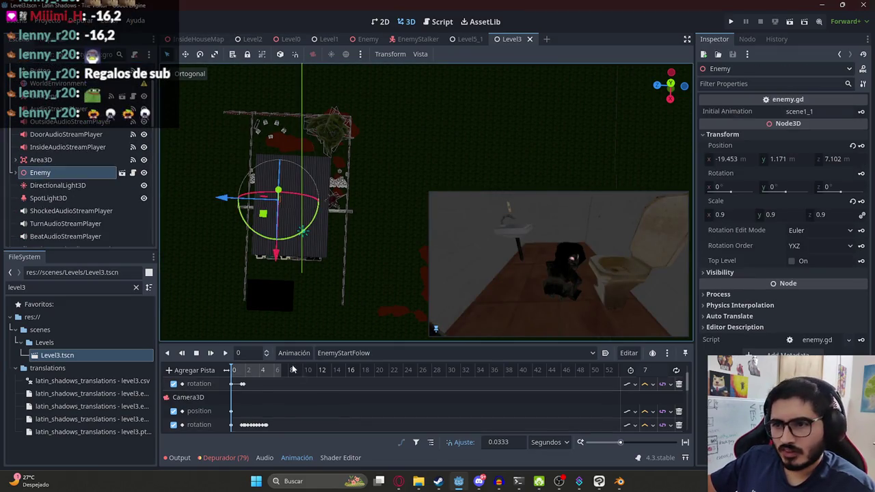
pyautogui.rightClick(747, 158)
pyautogui.click(737, 169)
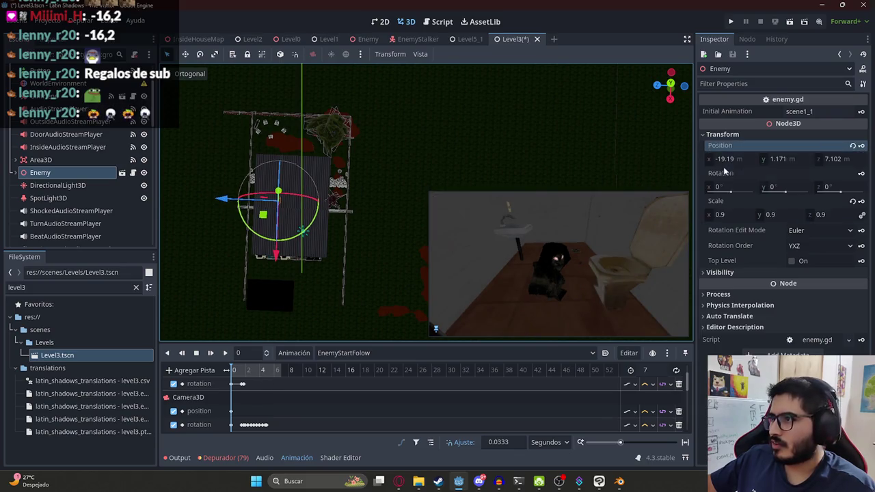
pyautogui.click(779, 187)
pyautogui.write('-16.2')
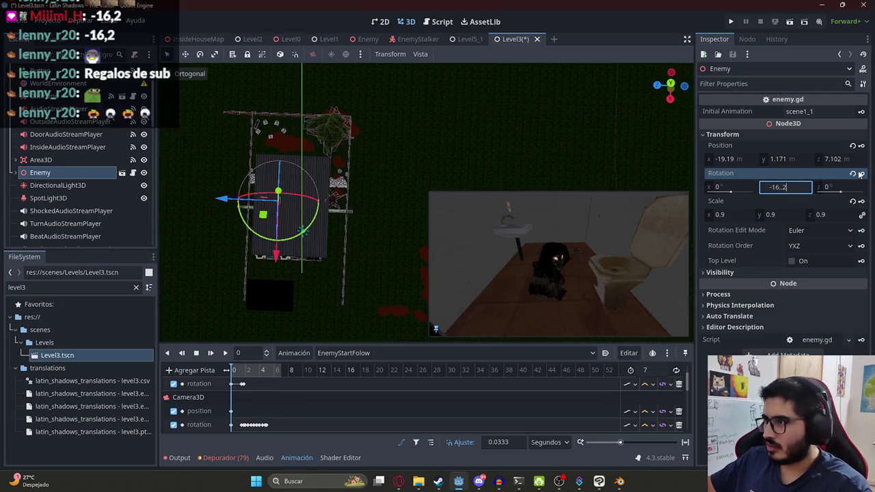
pyautogui.press('Return')
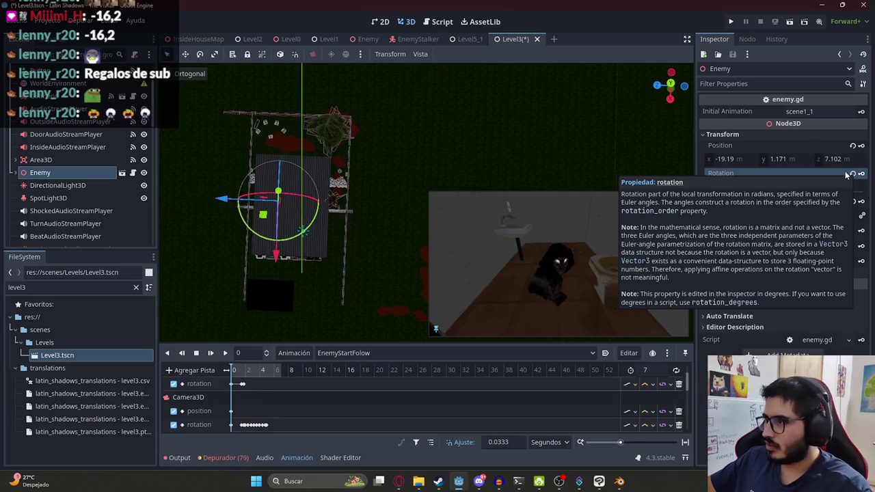
# Reset and re-paste Enemy position -19.19, 1.171, 7.102, rewind to 0, and save Level3
pyautogui.click(852, 146)
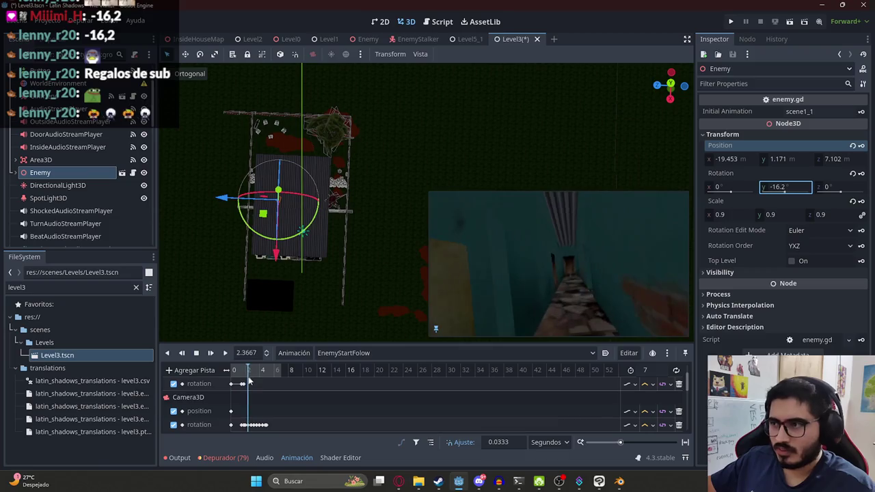
pyautogui.rightClick(728, 143)
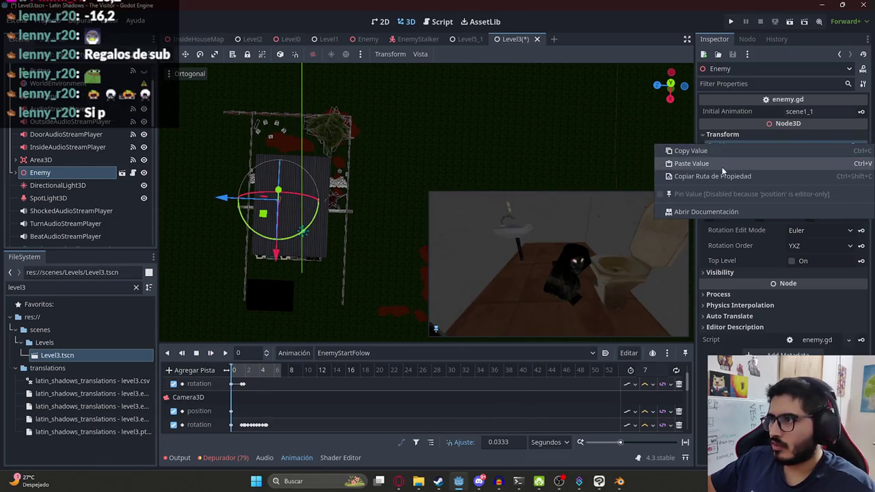
pyautogui.click(722, 167)
pyautogui.rightClick(824, 143)
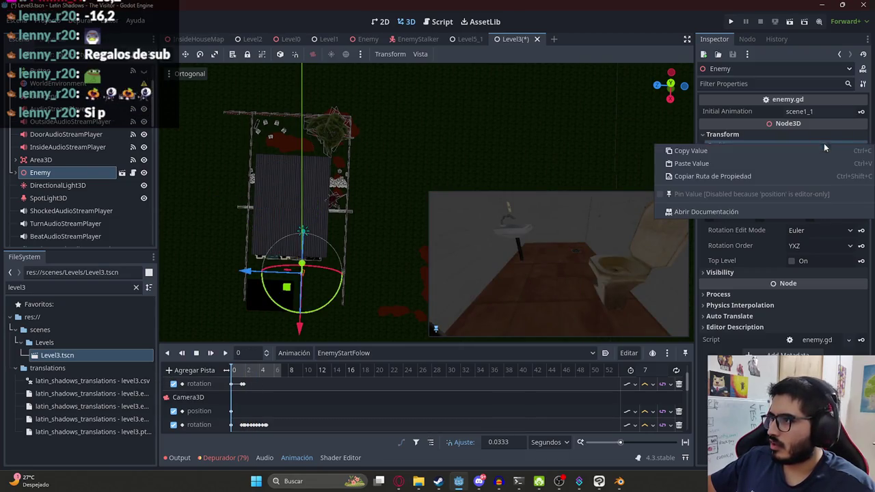
pyautogui.click(749, 159)
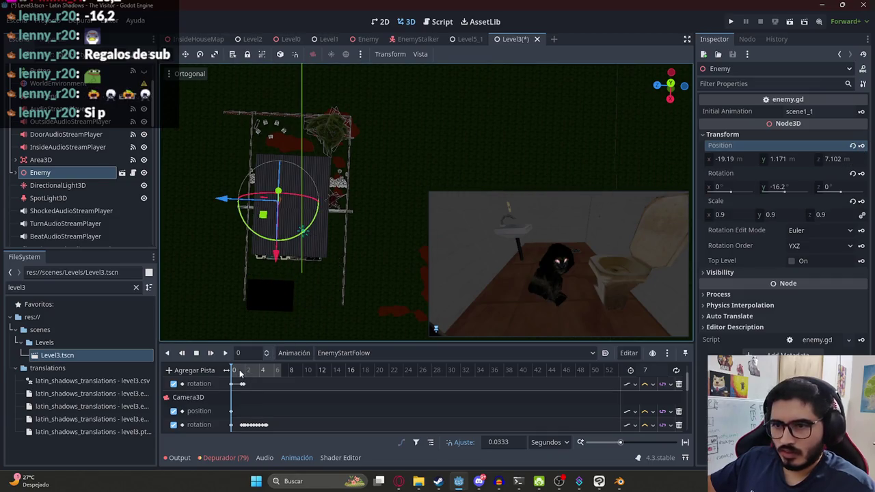
pyautogui.click(236, 370)
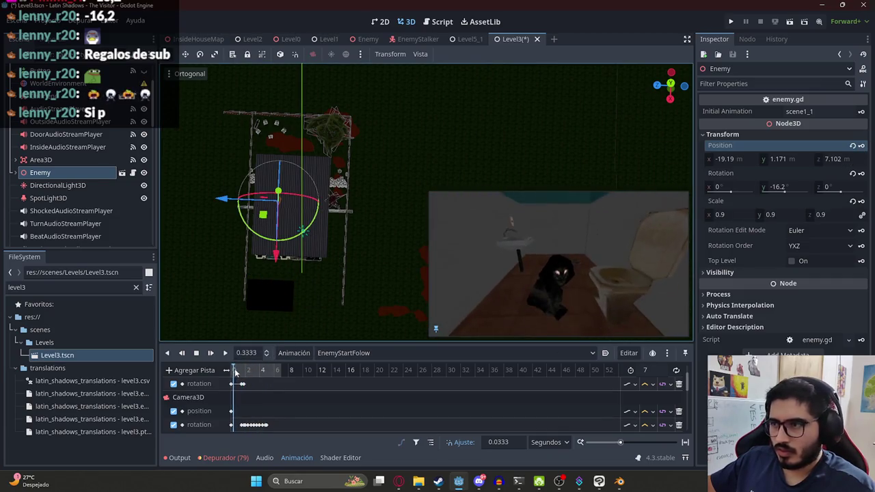
pyautogui.moveTo(236, 370); pyautogui.dragTo(231, 370)
pyautogui.hotkey('ctrl', 's')
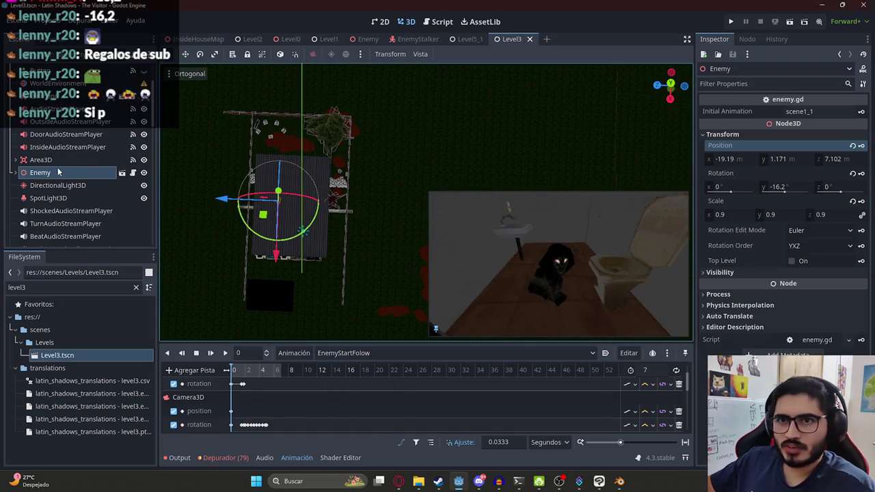
# Set the AnimationPlayer to StartPositions and run the Level3 scene
pyautogui.scroll(-5, 58, 172)
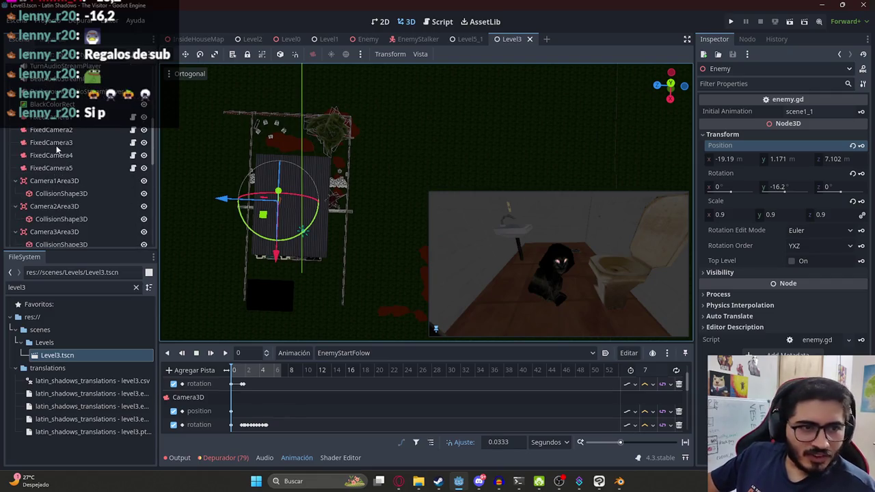
pyautogui.scroll(2, 58, 154)
pyautogui.scroll(3, 61, 163)
pyautogui.click(61, 169)
pyautogui.click(333, 353)
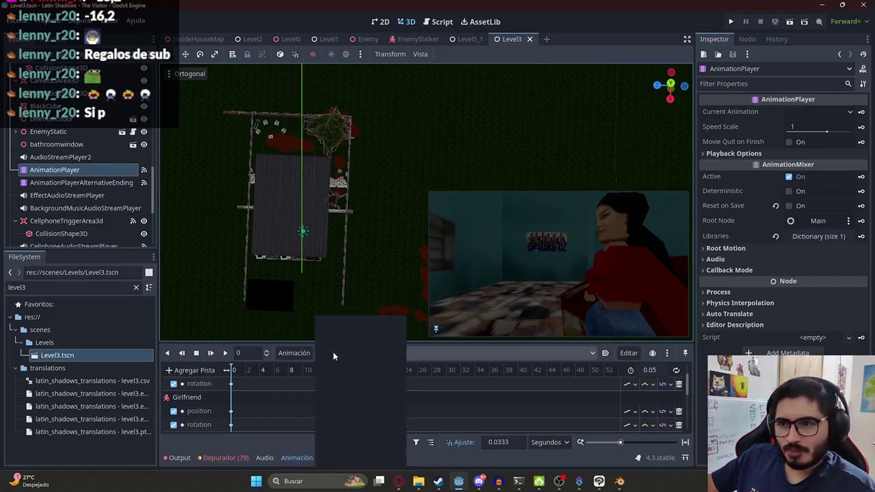
pyautogui.click(349, 450)
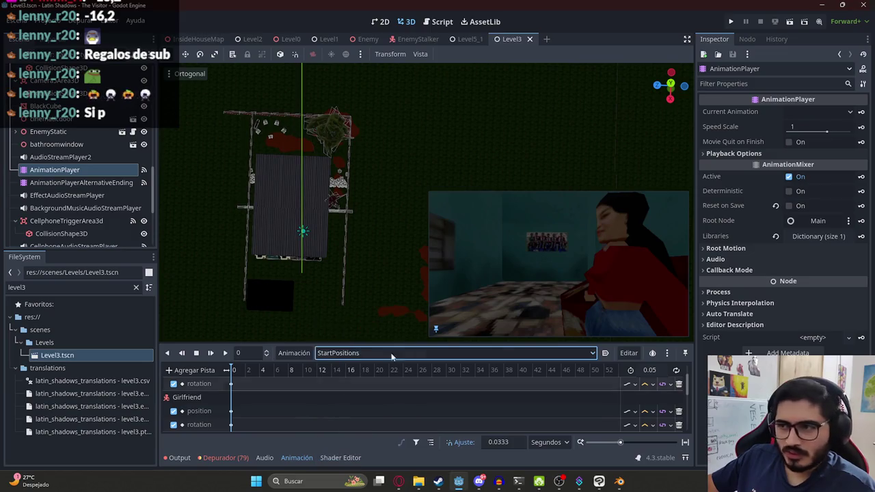
pyautogui.rightClick(511, 43)
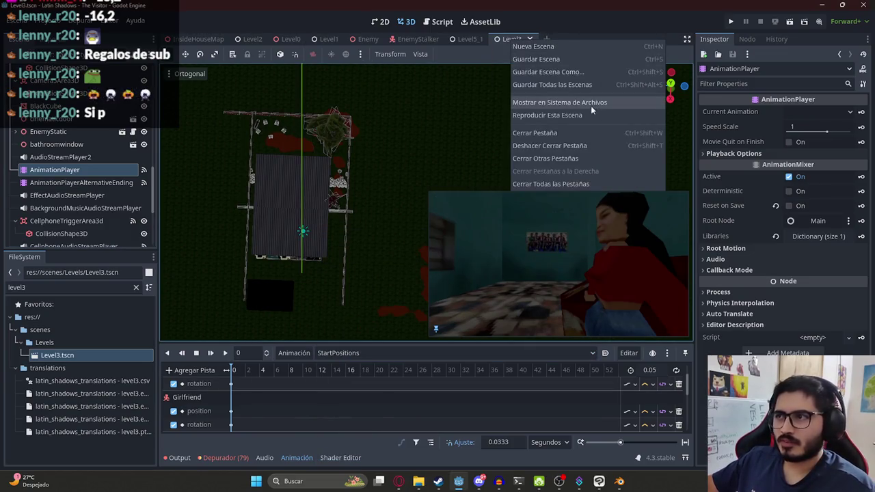
pyautogui.click(582, 115)
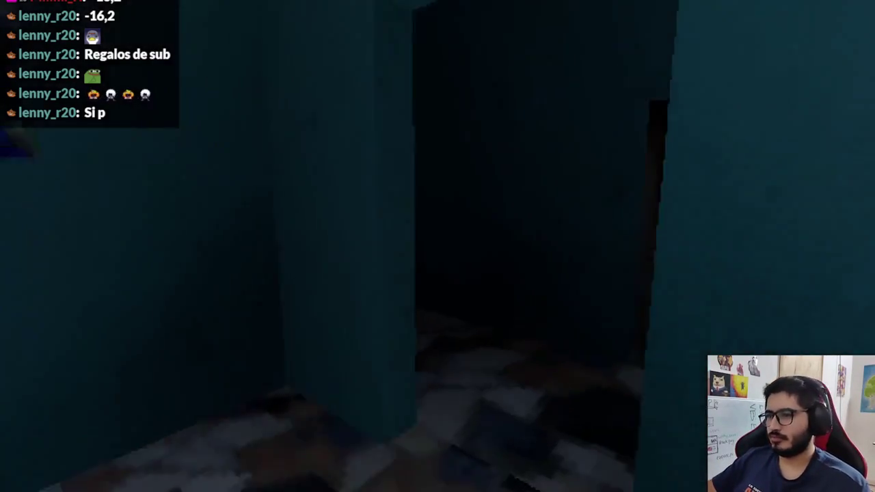
# Walk forward through the doorway and down the corridor, then pause the game
pyautogui.press('w')
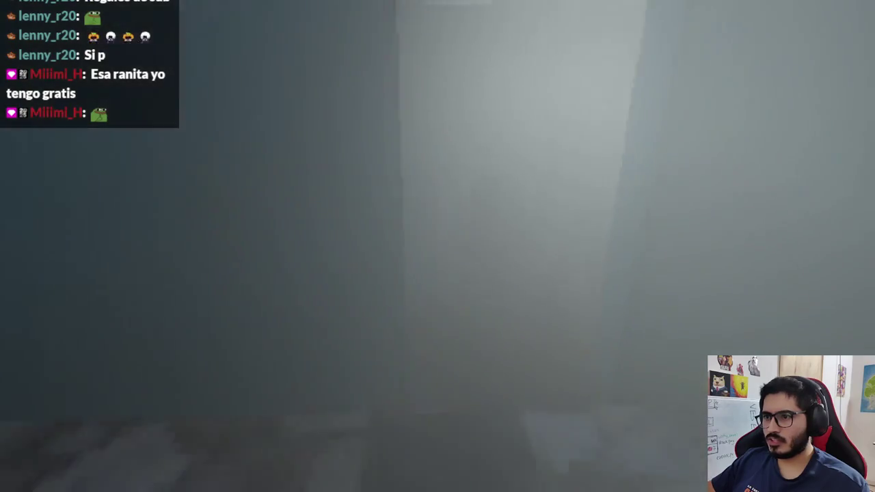
pyautogui.press('Escape')
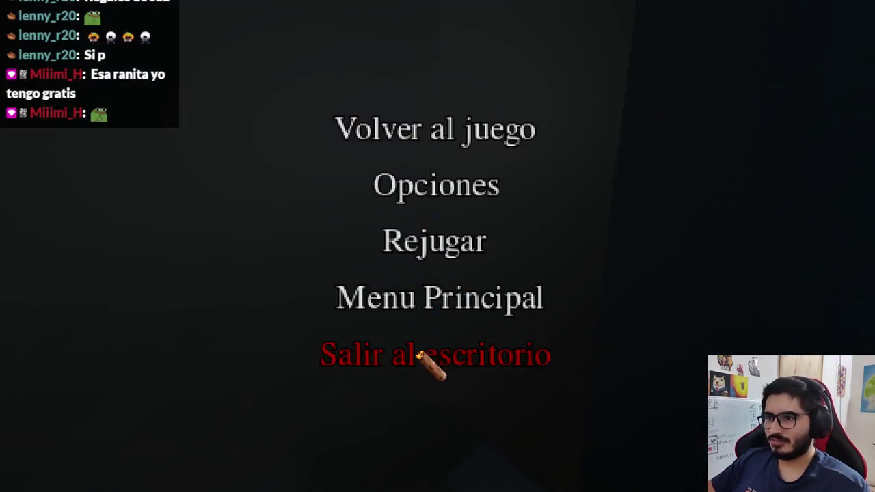
# Quit to the editor and set AnimationPlayerAlternativeEnding to its RESET animation
pyautogui.click(419, 355)
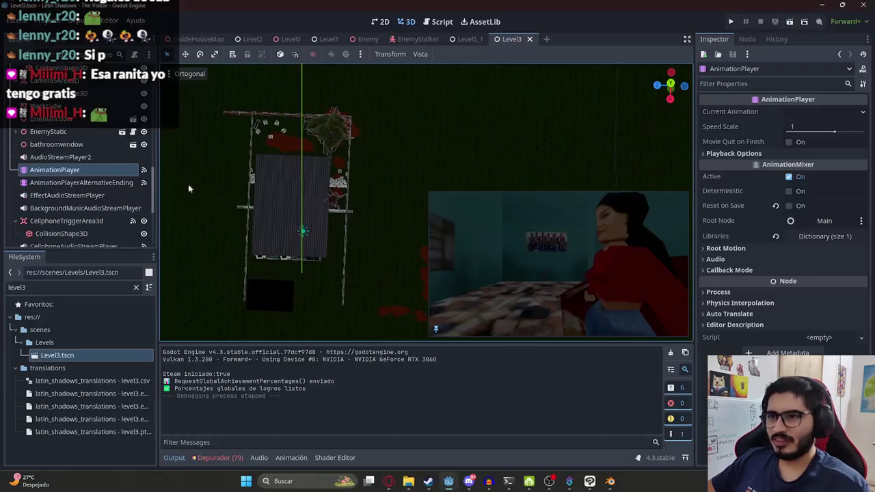
pyautogui.click(71, 195)
pyautogui.click(75, 183)
pyautogui.click(332, 355)
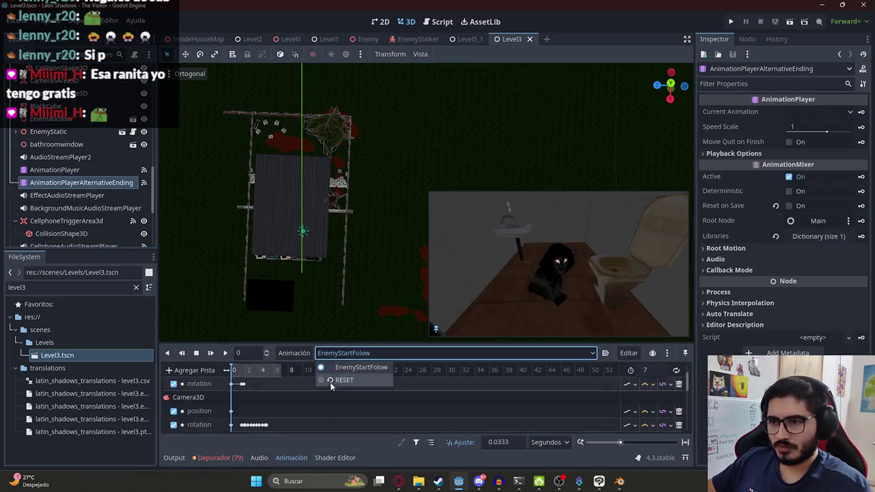
pyautogui.click(342, 378)
# Select the AnimationPlayer node and run the Level3 scene again
pyautogui.click(71, 169)
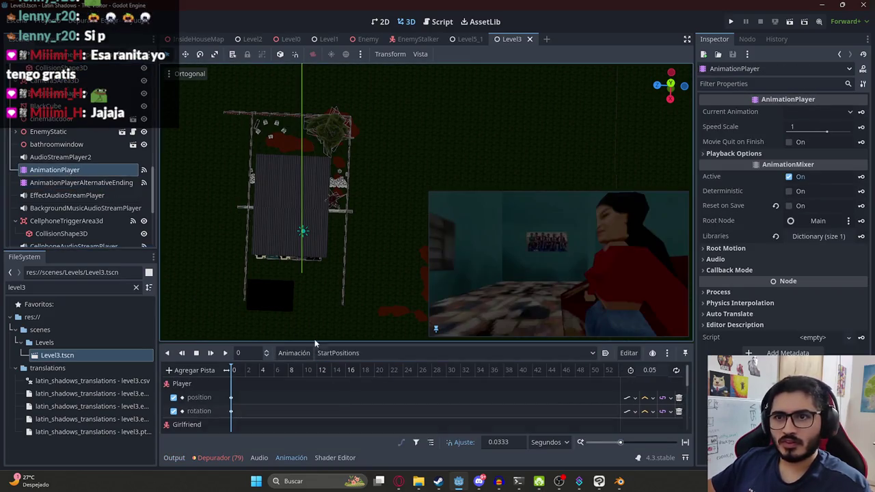
pyautogui.rightClick(511, 39)
pyautogui.click(491, 139)
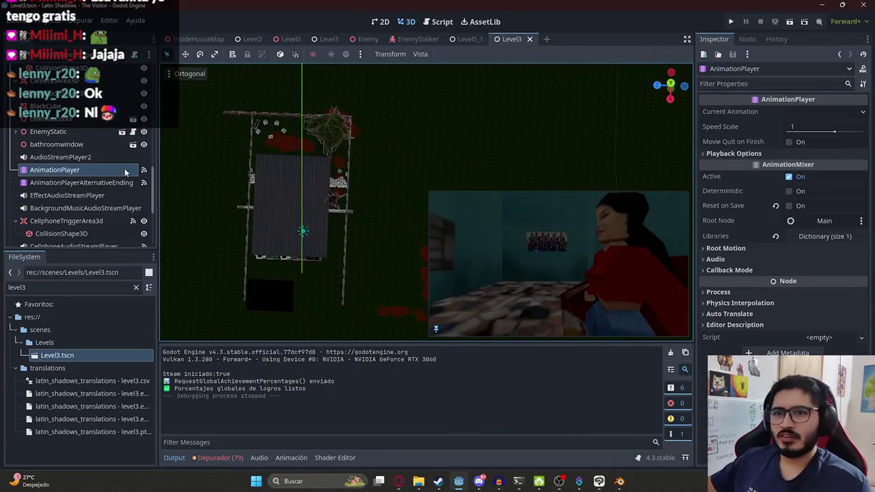
# Select AnimationPlayerAlternativeEnding, cancelling an accidental rename, and review its animation list
pyautogui.click(95, 183)
pyautogui.click(86, 171)
pyautogui.doubleClick(89, 182)
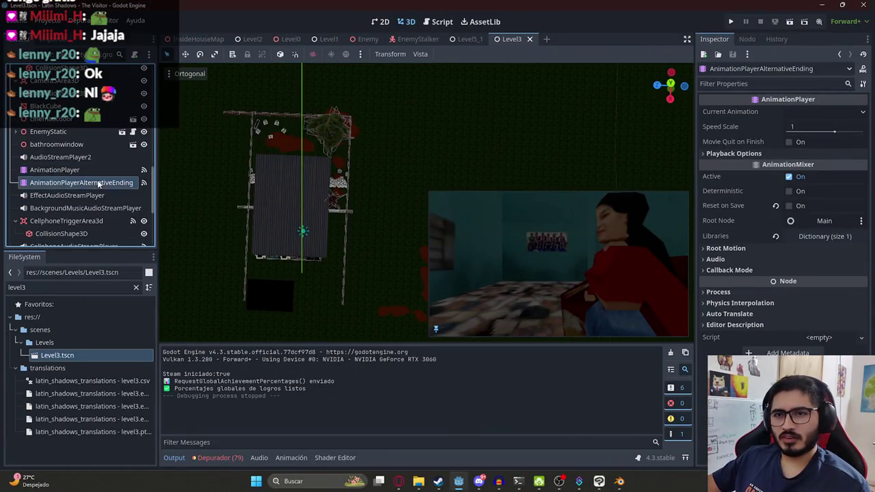
pyautogui.click(86, 170)
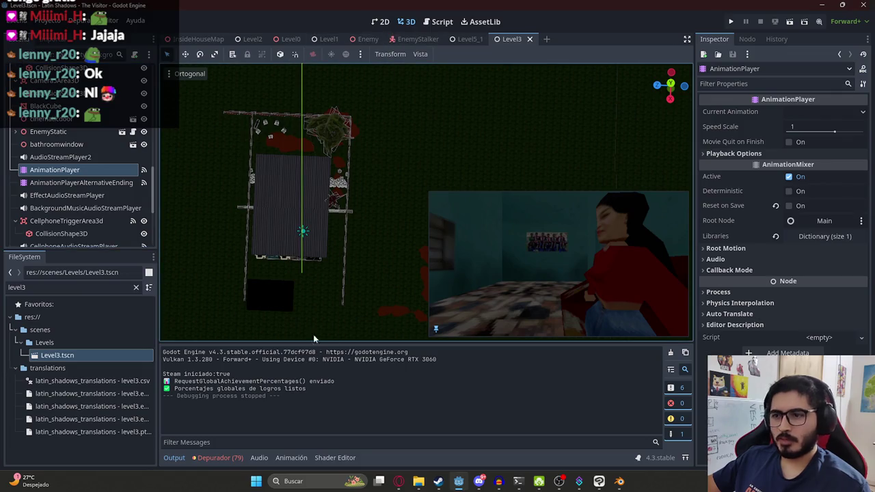
pyautogui.click(81, 183)
pyautogui.click(339, 353)
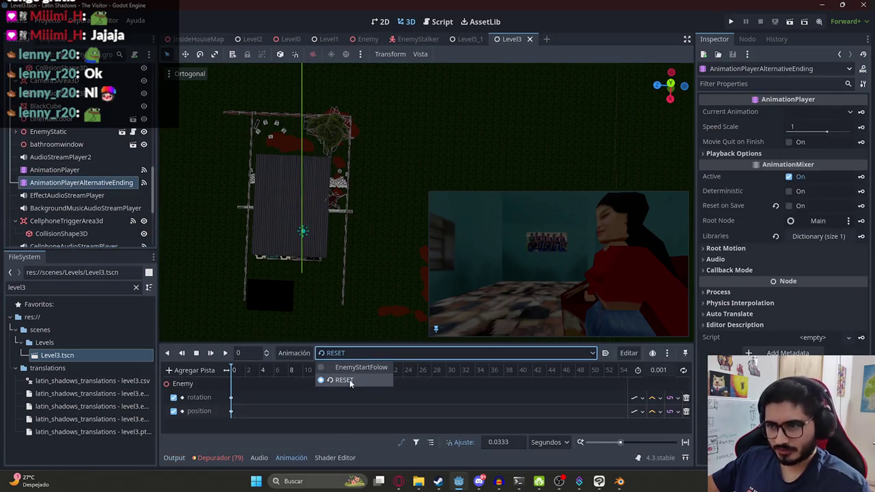
pyautogui.click(349, 384)
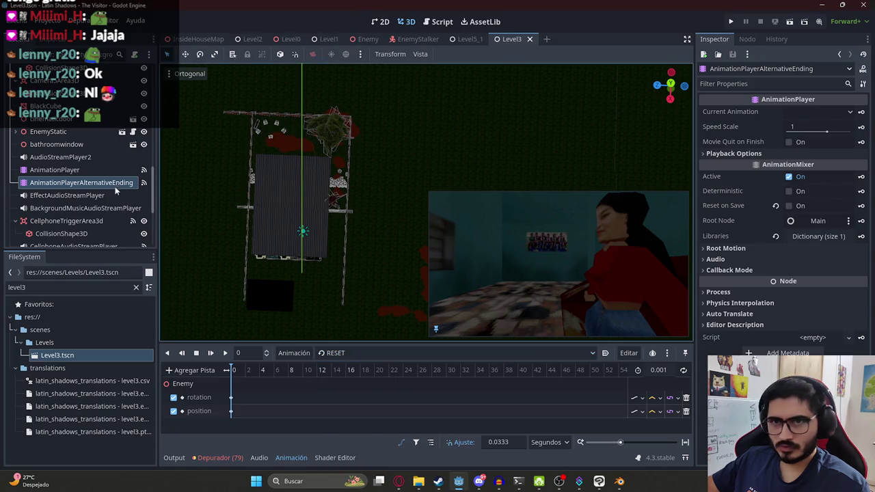
# Set the AnimationPlayer to RESET and run the Level3 scene on its own
pyautogui.click(55, 170)
pyautogui.click(342, 353)
pyautogui.click(344, 450)
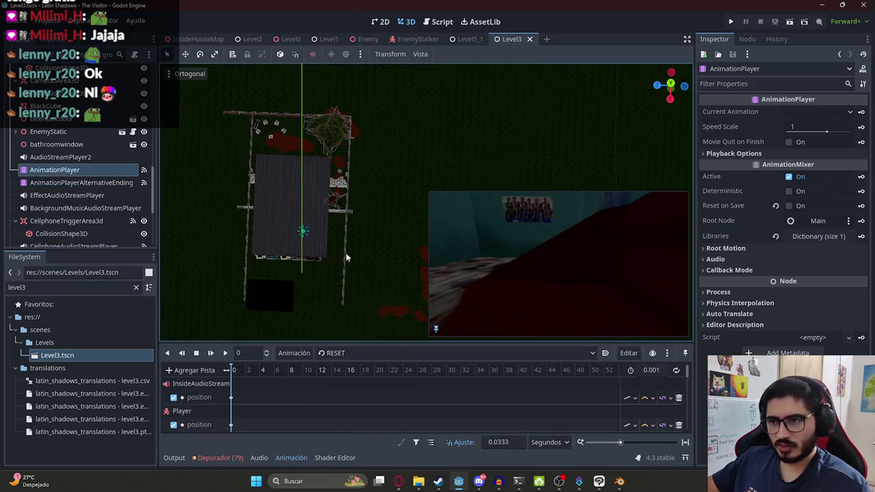
pyautogui.rightClick(518, 40)
pyautogui.click(571, 114)
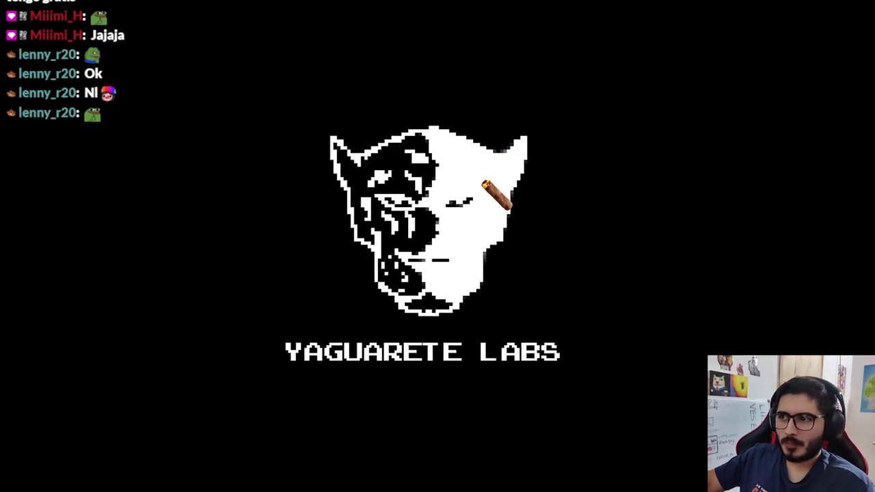
# Skip the Yaguarete Labs splash screen with Space to reach the opening cutscene
pyautogui.press('space')
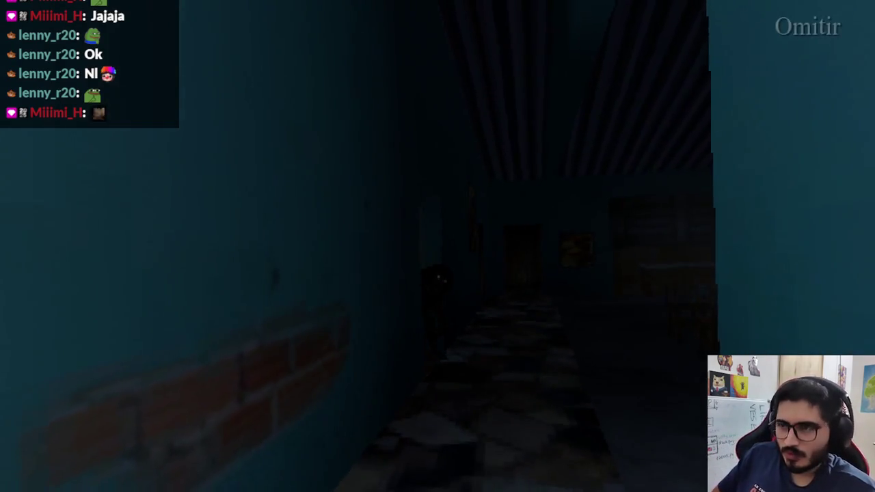
# Stop the Level3 playtest with F8, run Level2 alone, and pick options at the table
pyautogui.hotkey('alt', 'Tab')
pyautogui.press('F8')
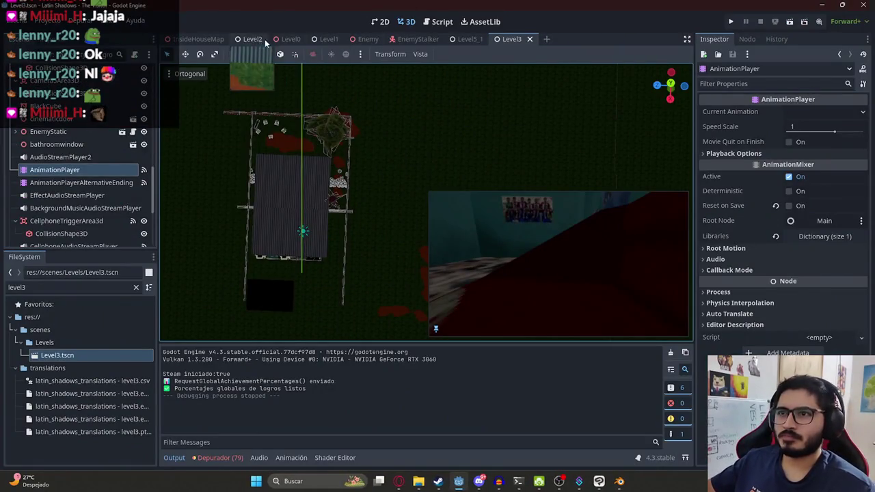
pyautogui.click(252, 39)
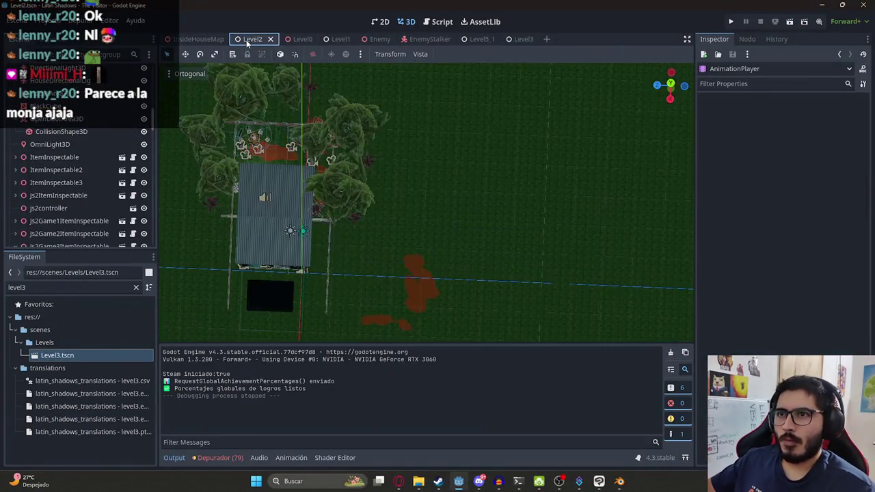
pyautogui.rightClick(253, 39)
pyautogui.click(288, 112)
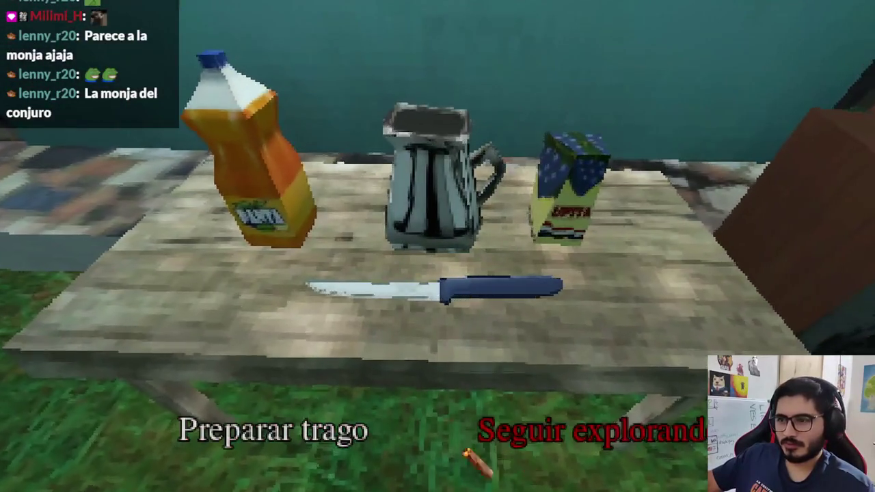
pyautogui.click(479, 437)
pyautogui.click(677, 188)
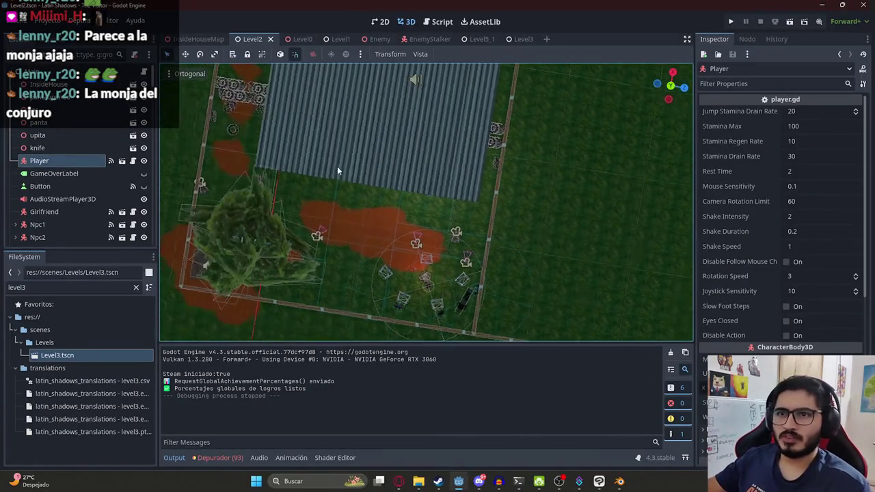
# Hide the Houseinsideroof roof mesh in the InsideHouseMap scene
pyautogui.moveTo(326, 74); pyautogui.dragTo(379, 213, button='middle')
pyautogui.scroll(3, 445, 130)
pyautogui.click(519, 39)
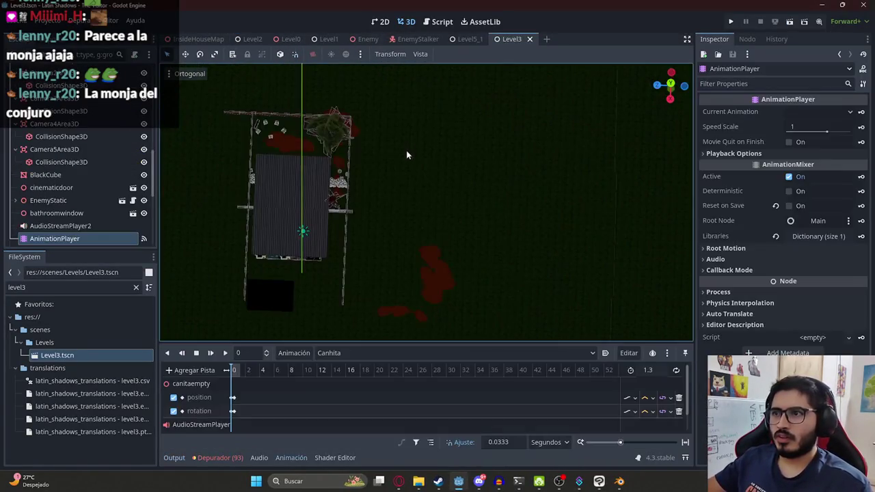
pyautogui.click(299, 206)
pyautogui.click(198, 39)
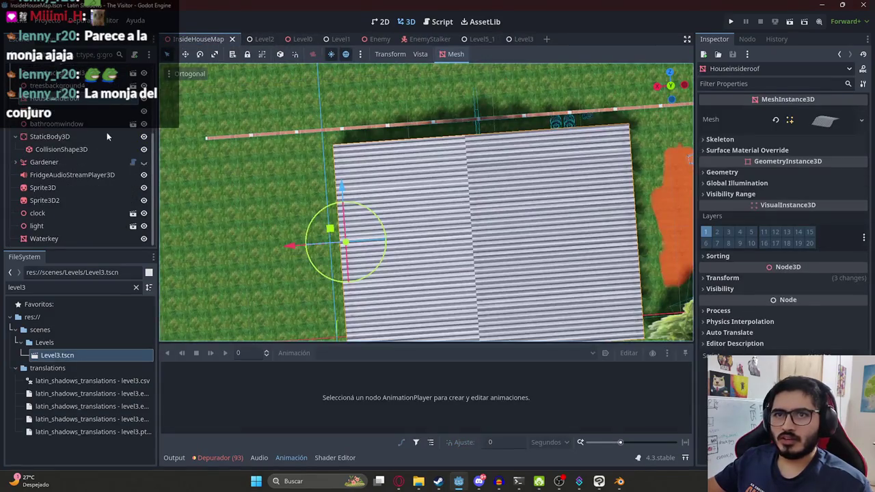
pyautogui.scroll(3, 107, 137)
pyautogui.click(144, 210)
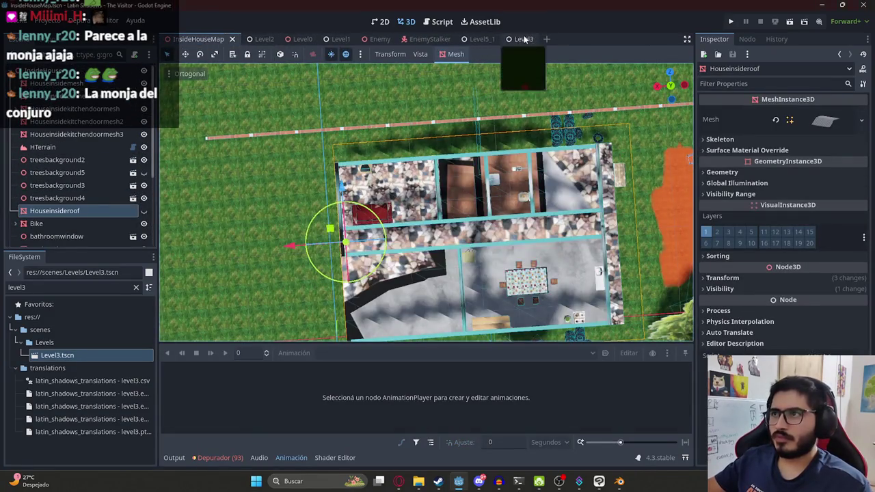
# Back in Level3, orbit and zoom the view in over the house interior
pyautogui.click(523, 39)
pyautogui.scroll(3, 280, 207)
pyautogui.scroll(3, 387, 206)
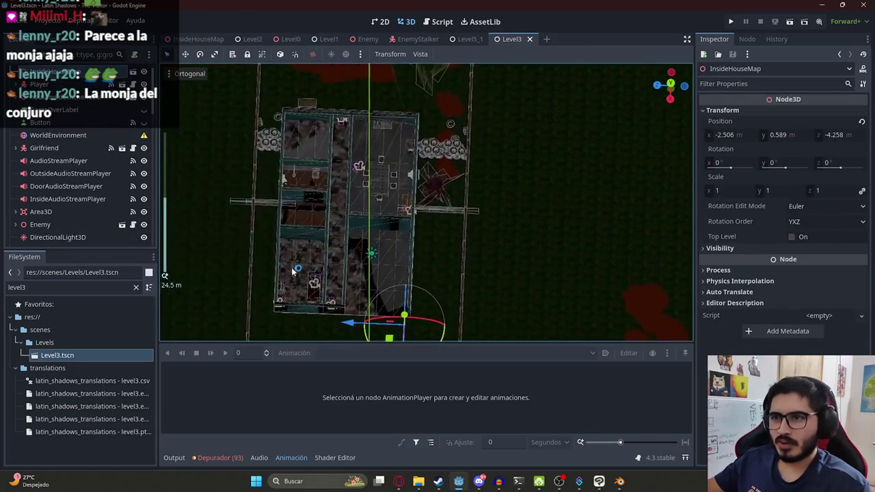
pyautogui.scroll(3, 294, 264)
pyautogui.moveTo(273, 229)
pyautogui.mouseDown(button='middle')
pyautogui.moveTo(350, 200)
pyautogui.moveTo(253, 254)
pyautogui.mouseUp(button='middle')
pyautogui.scroll(3, 254, 254)
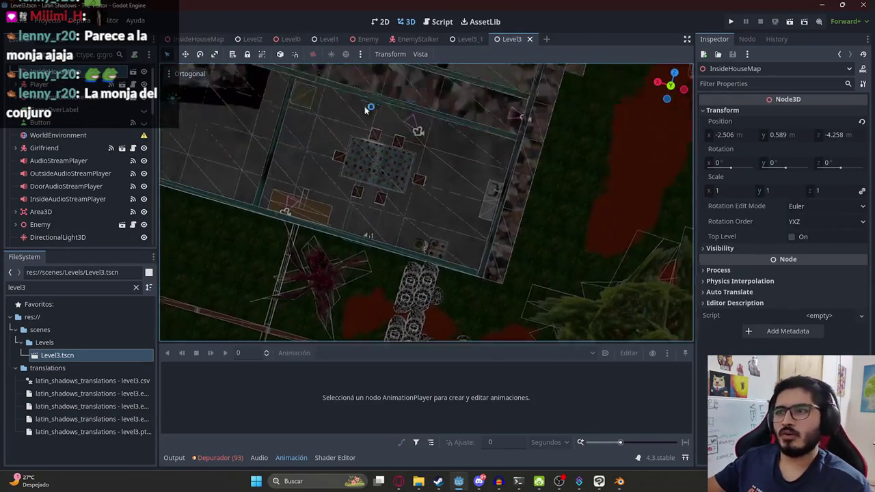
pyautogui.moveTo(365, 111)
pyautogui.mouseDown(button='middle')
pyautogui.moveTo(382, 117)
pyautogui.moveTo(371, 191)
pyautogui.mouseUp(button='middle')
pyautogui.scroll(1, 371, 191)
pyautogui.moveTo(398, 219)
pyautogui.mouseDown(button='middle')
pyautogui.moveTo(380, 243)
pyautogui.moveTo(393, 259)
pyautogui.mouseUp(button='middle')
pyautogui.scroll(5, 64, 184)
pyautogui.scroll(5, 64, 183)
pyautogui.scroll(5, 64, 183)
pyautogui.scroll(5, 64, 183)
pyautogui.scroll(-2, 64, 184)
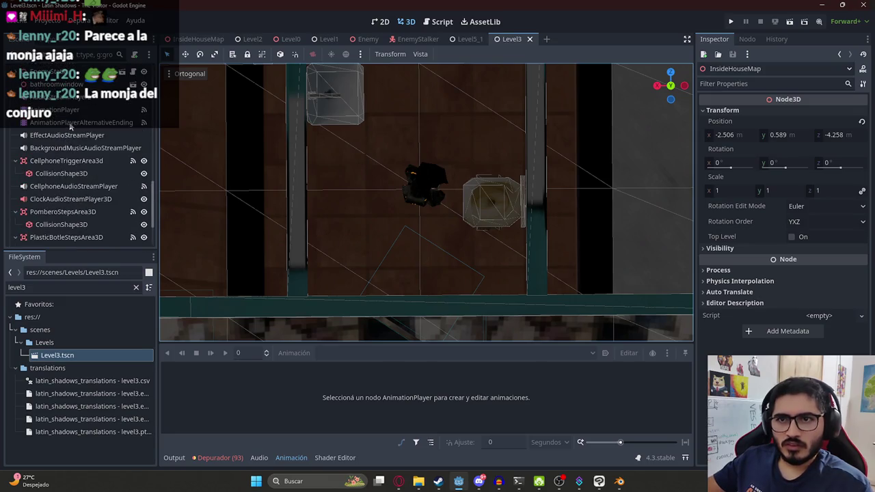
# Select AnimationPlayerAlternativeEnding and reload EnemyStartFolow after briefly switching to RESET
pyautogui.click(70, 124)
pyautogui.moveTo(240, 371)
pyautogui.mouseDown()
pyautogui.moveTo(246, 377)
pyautogui.moveTo(235, 375)
pyautogui.mouseUp()
pyautogui.scroll(-3, 327, 391)
pyautogui.scroll(-2, 326, 391)
pyautogui.click(352, 353)
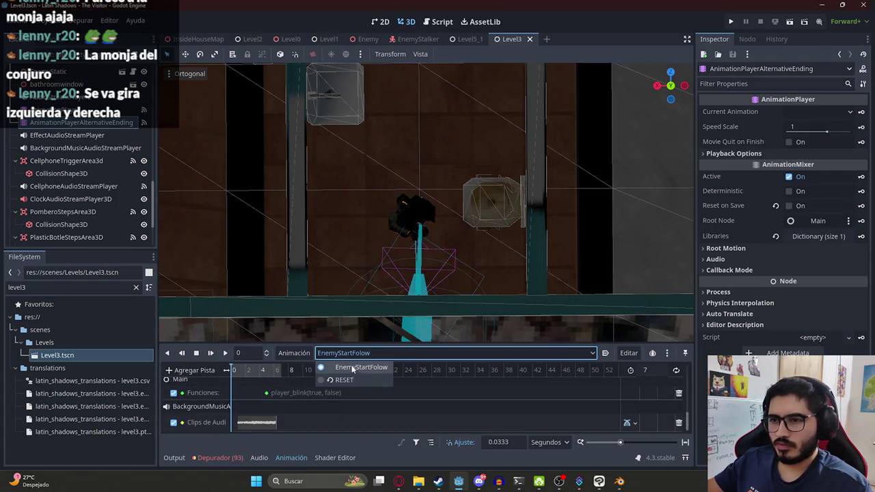
pyautogui.click(348, 380)
pyautogui.click(352, 353)
pyautogui.click(352, 368)
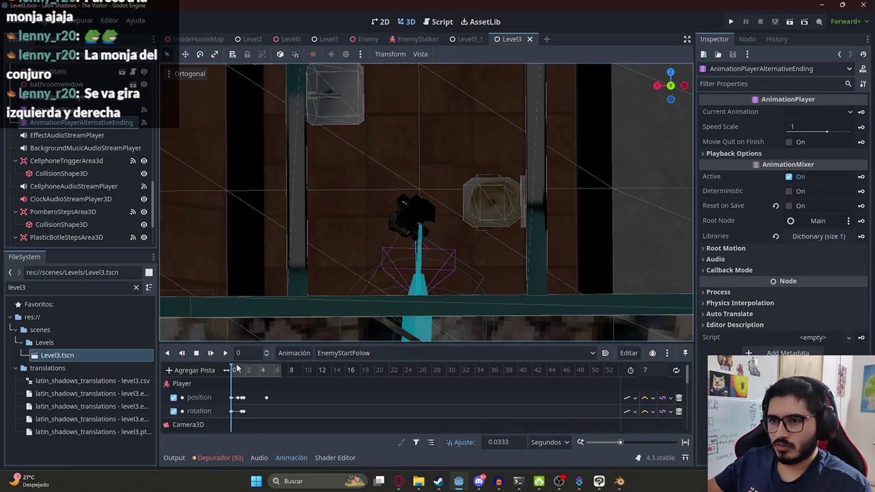
# Scrub EnemyStartFolow to about 1.83 s and inspect the Enemy's position key at 0
pyautogui.moveTo(237, 369); pyautogui.dragTo(245, 378)
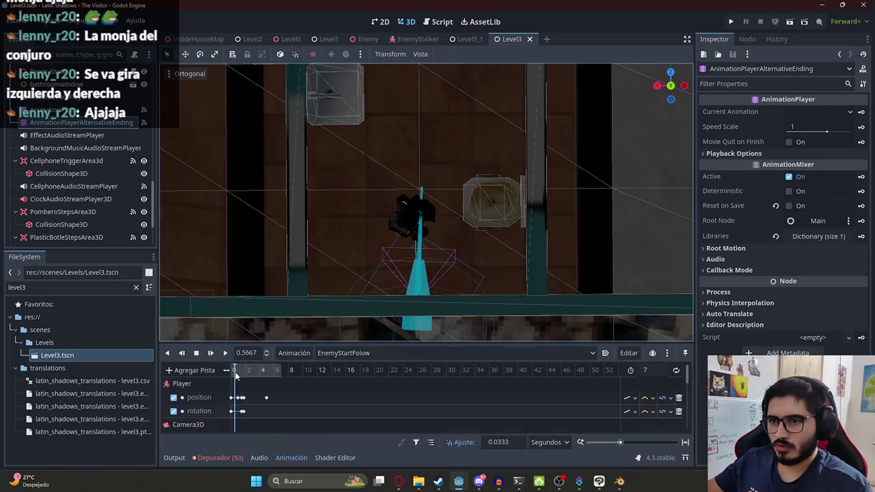
pyautogui.scroll(-3, 273, 411)
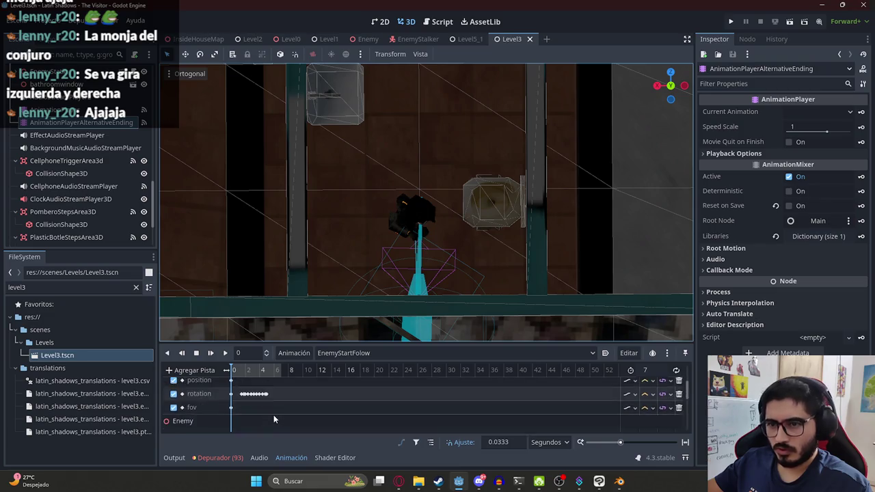
pyautogui.scroll(-2, 274, 410)
pyautogui.scroll(-1, 253, 400)
pyautogui.click(232, 391)
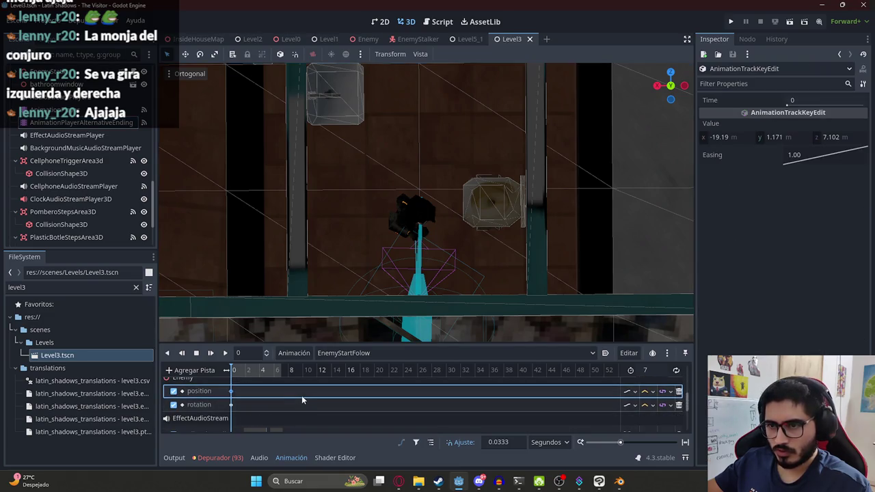
pyautogui.scroll(-1, 302, 395)
pyautogui.keyDown('ctrl'); pyautogui.scroll(1, 303, 395); pyautogui.keyUp('ctrl')
pyautogui.keyDown('ctrl'); pyautogui.scroll(1, 277, 401); pyautogui.keyUp('ctrl')
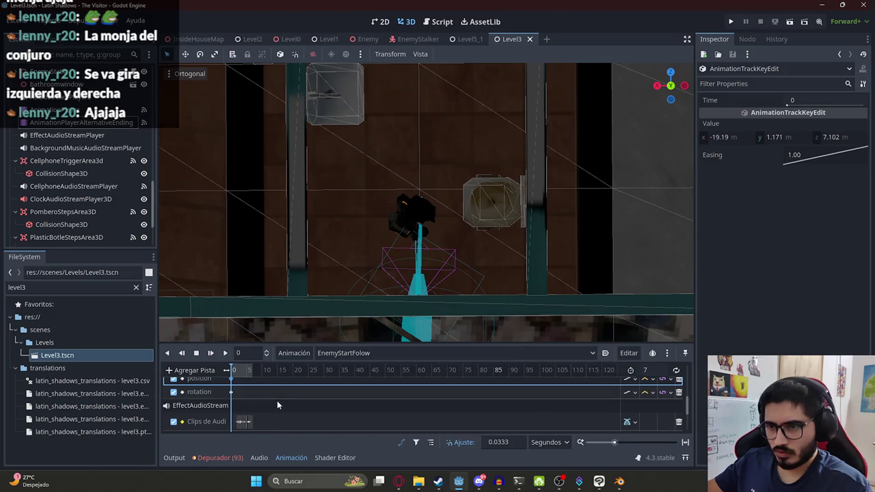
pyautogui.keyDown('ctrl'); pyautogui.scroll(1, 281, 398); pyautogui.keyUp('ctrl')
pyautogui.keyDown('ctrl'); pyautogui.scroll(2, 287, 397); pyautogui.keyUp('ctrl')
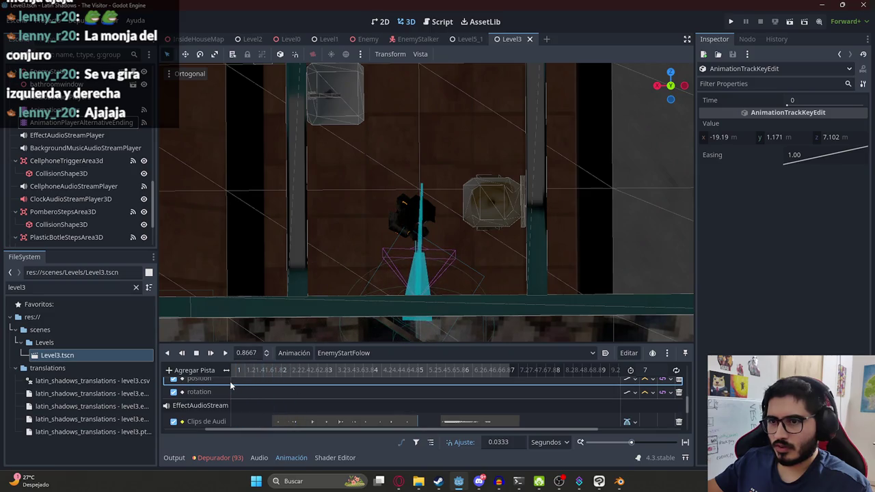
# Select the Enemy node and revert its Y rotation from -16.2 to 0
pyautogui.scroll(1, 379, 246)
pyautogui.scroll(2, 370, 252)
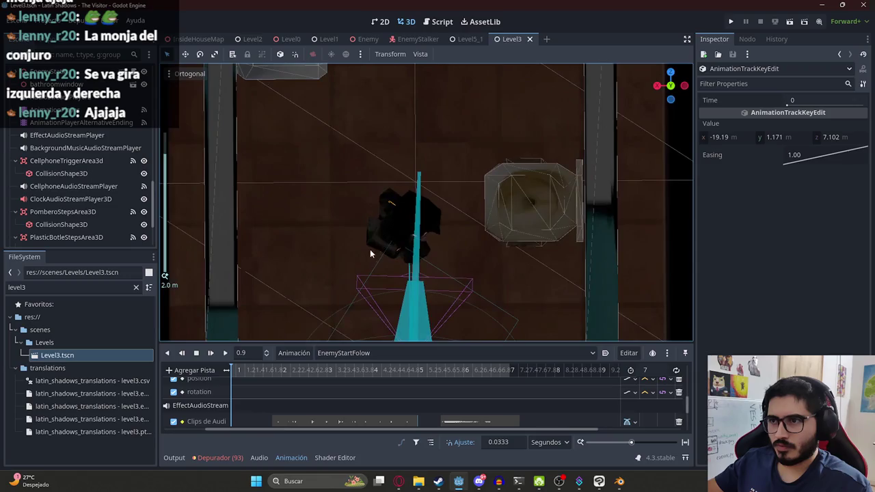
pyautogui.scroll(2, 418, 189)
pyautogui.scroll(2, 419, 192)
pyautogui.scroll(1, 101, 197)
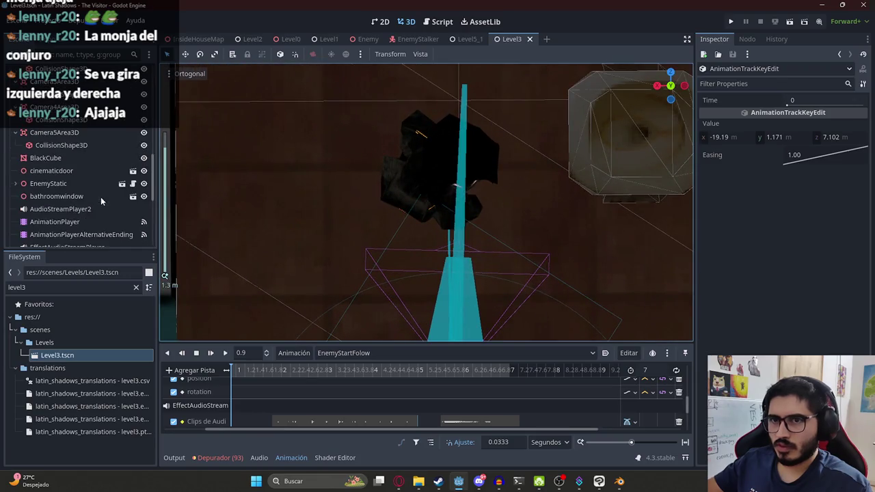
pyautogui.scroll(3, 114, 204)
pyautogui.scroll(3, 91, 197)
pyautogui.scroll(3, 86, 178)
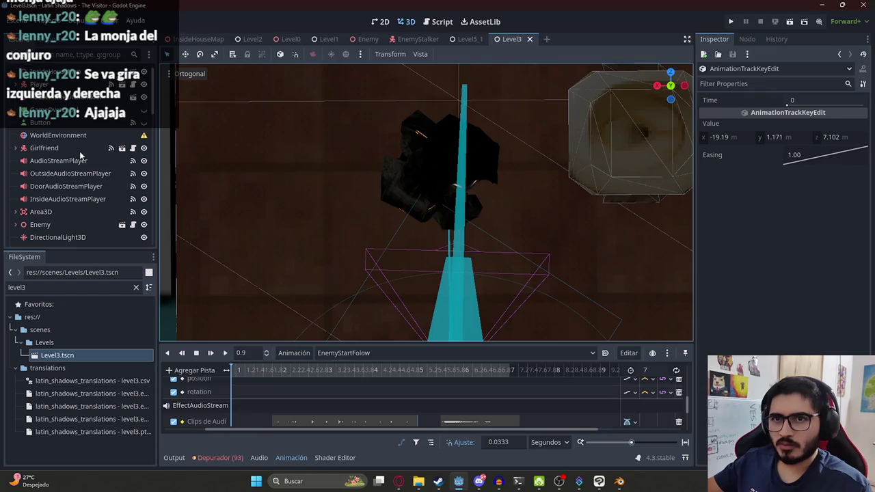
pyautogui.click(41, 224)
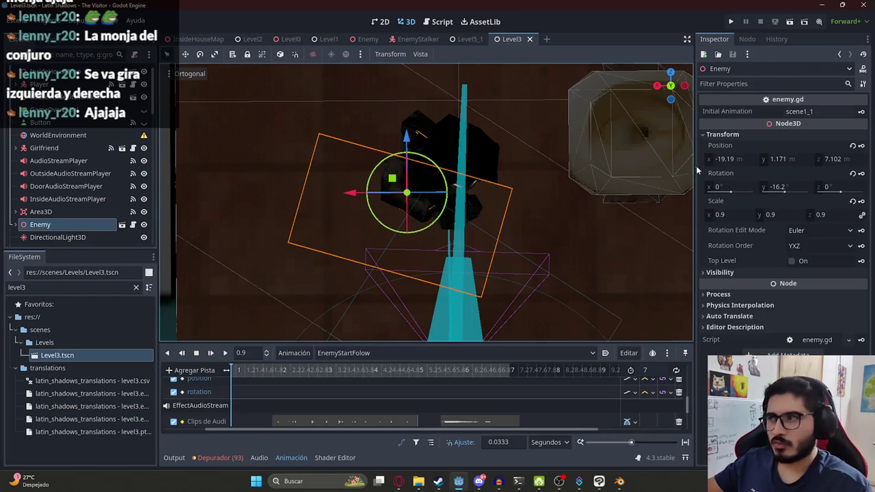
pyautogui.click(857, 174)
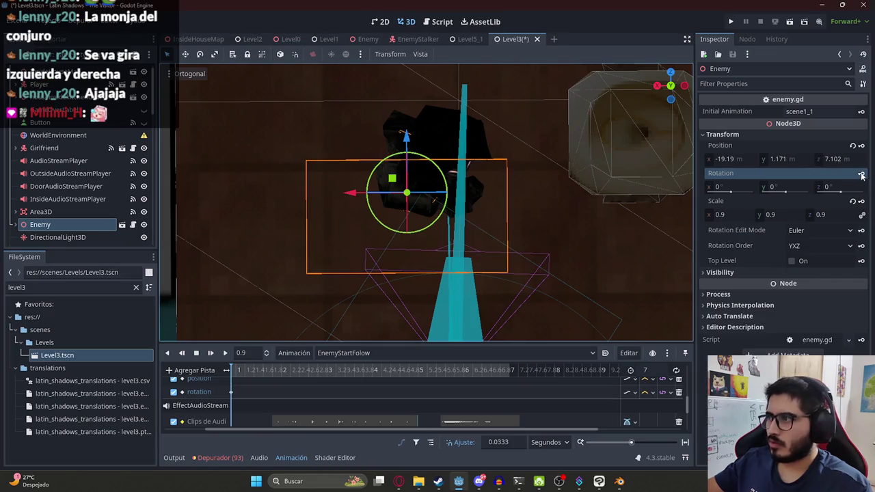
# Switch the main view to the Script editor
pyautogui.scroll(2, 277, 402)
pyautogui.scroll(2, 275, 406)
pyautogui.scroll(2, 275, 405)
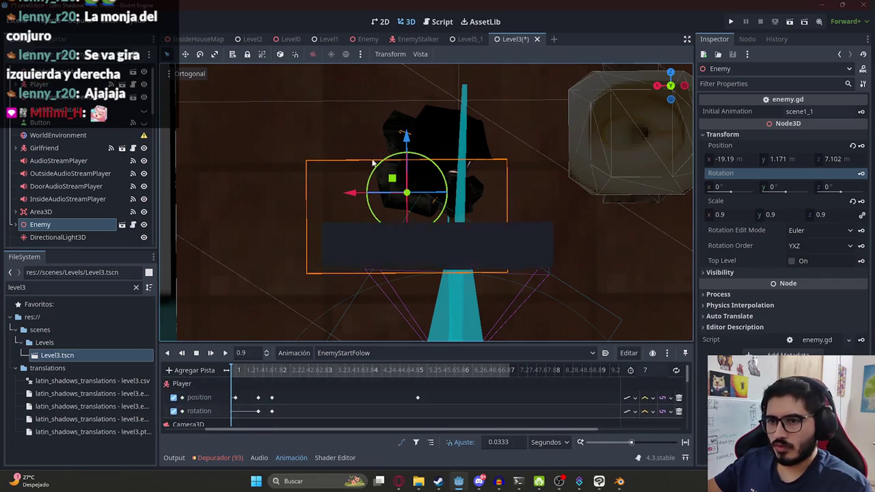
pyautogui.click(443, 22)
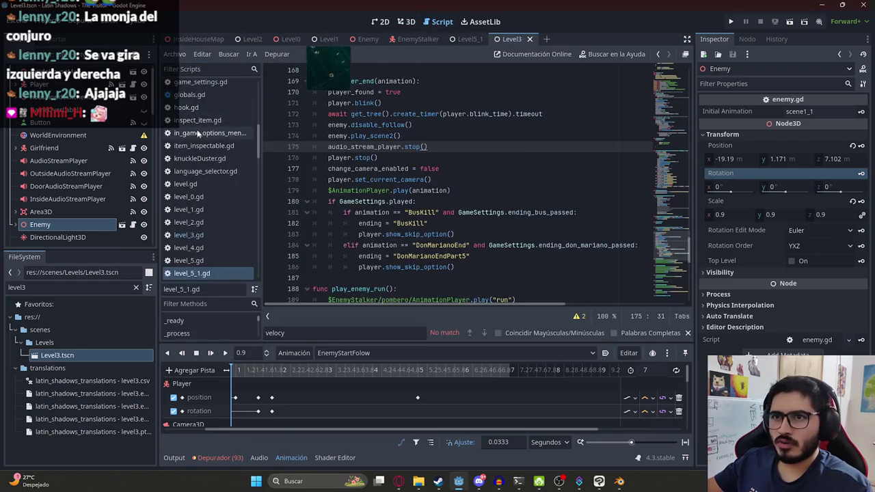
# Filter the script list with 'ga' and open game_settings.gd
pyautogui.click(203, 71)
pyautogui.write('gam')
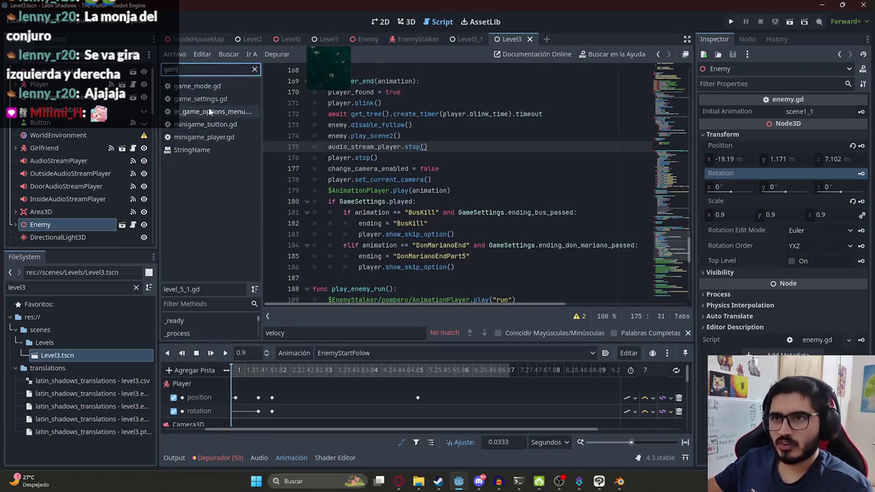
pyautogui.click(205, 100)
# Find alternative_ending, change its value from false to true, and run the Level3 scene
pyautogui.click(445, 189)
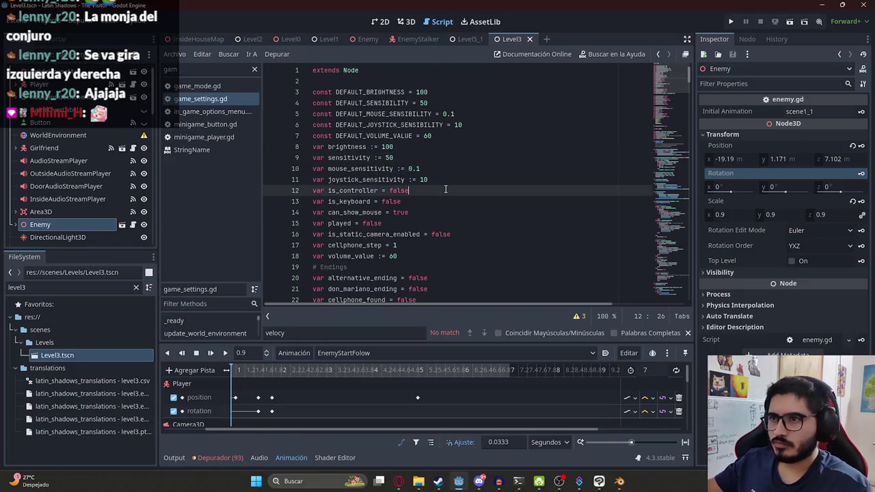
pyautogui.write('al')
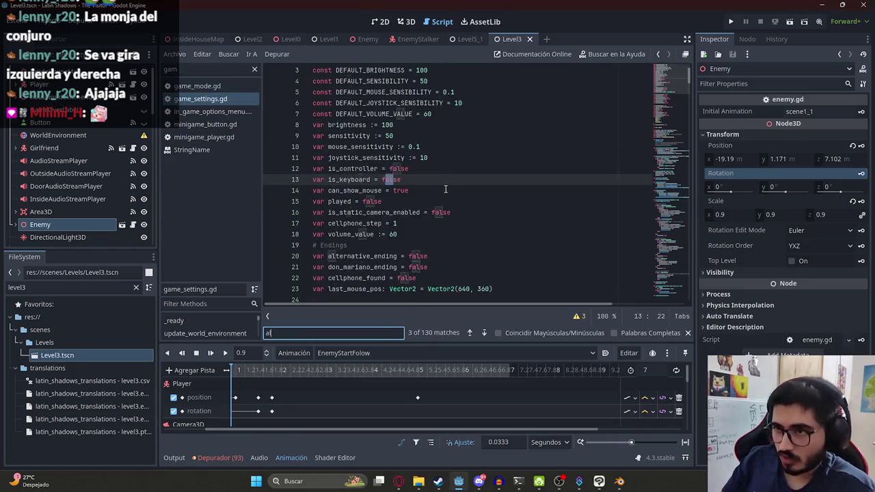
pyautogui.write('ternat')
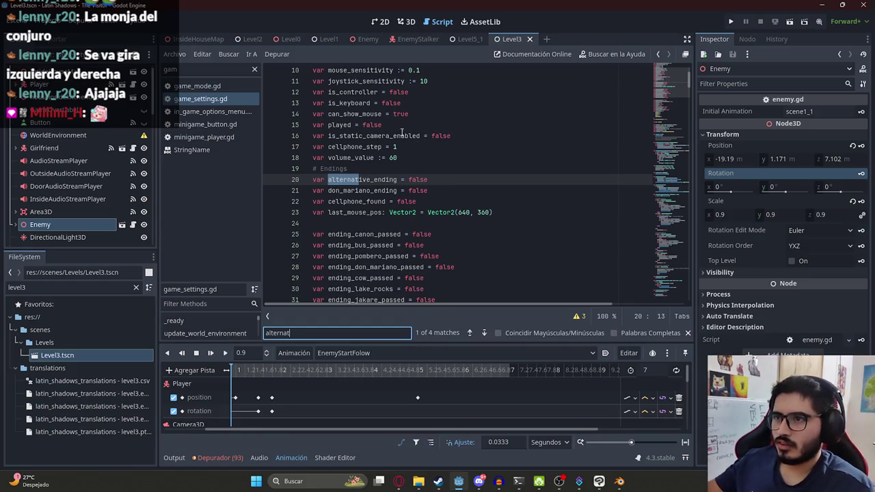
pyautogui.click(405, 114)
pyautogui.doubleClick(417, 180)
pyautogui.write('true')
pyautogui.rightClick(515, 43)
pyautogui.click(559, 110)
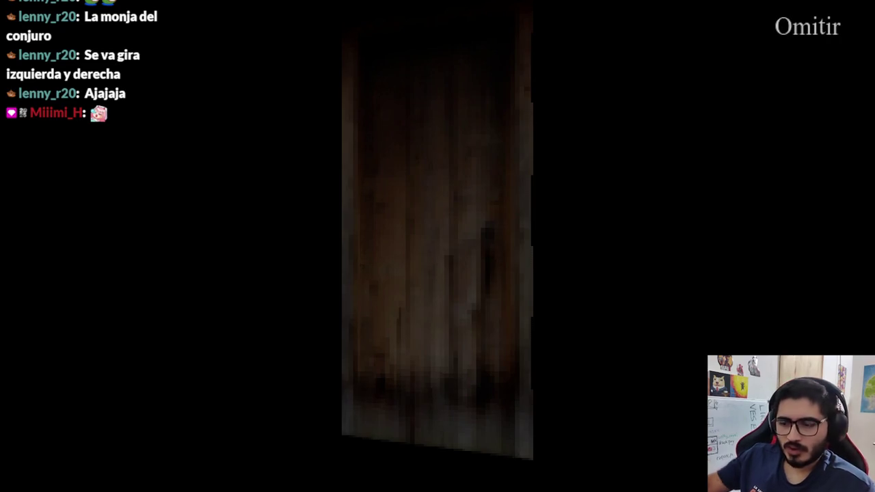
# Stop the test run and set the AnimationPlayer node's animation to RESET
pyautogui.press('F8')
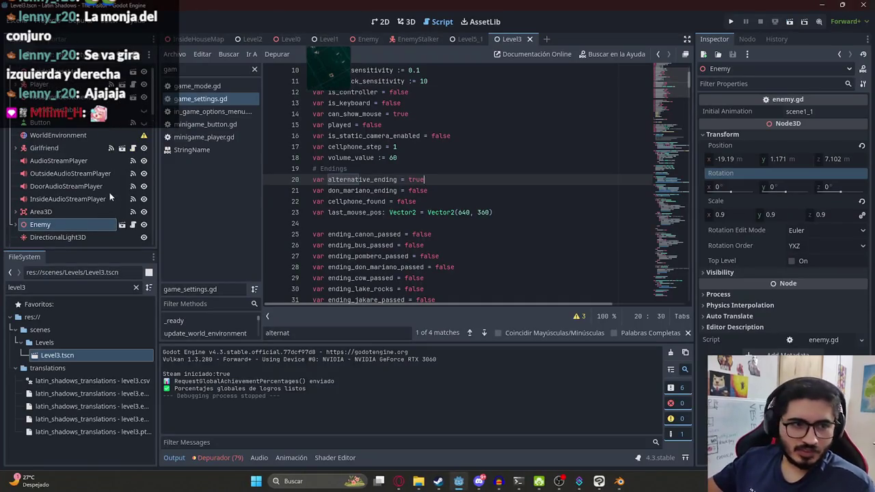
pyautogui.scroll(-1, 82, 153)
pyautogui.scroll(-1, 80, 160)
pyautogui.scroll(-1, 81, 161)
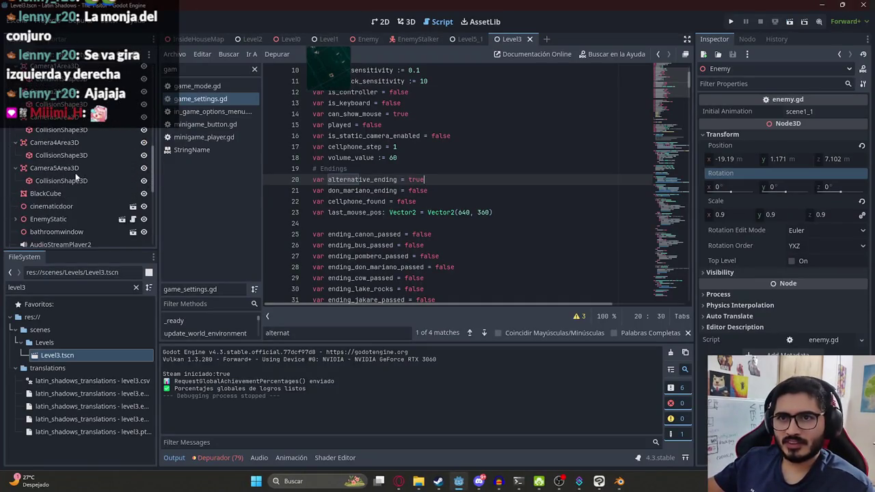
pyautogui.scroll(-1, 76, 172)
pyautogui.click(75, 90)
pyautogui.click(383, 353)
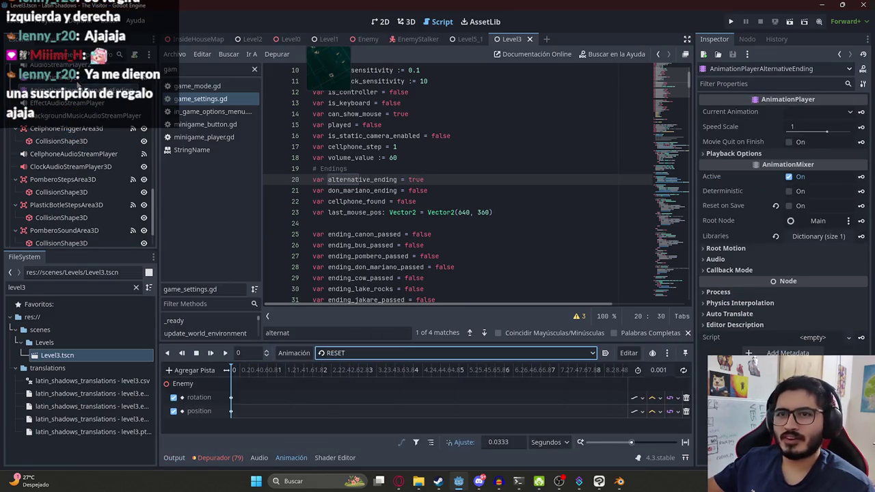
pyautogui.click(68, 77)
pyautogui.click(338, 355)
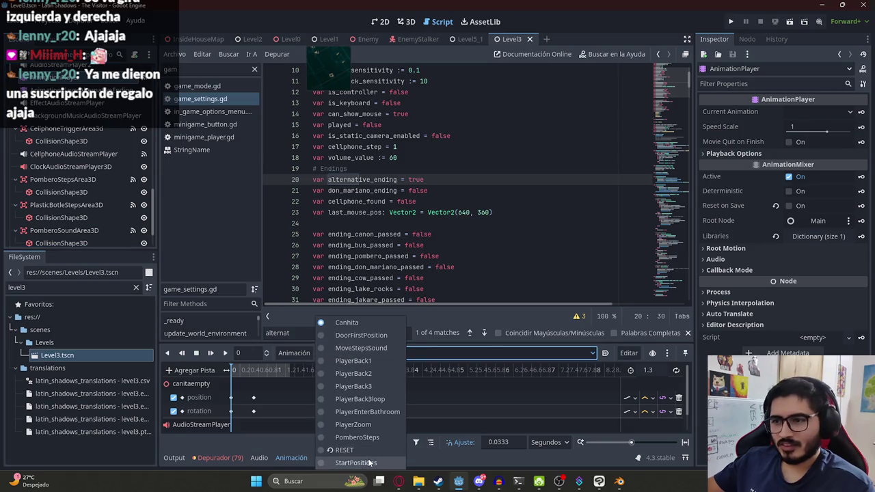
pyautogui.click(344, 450)
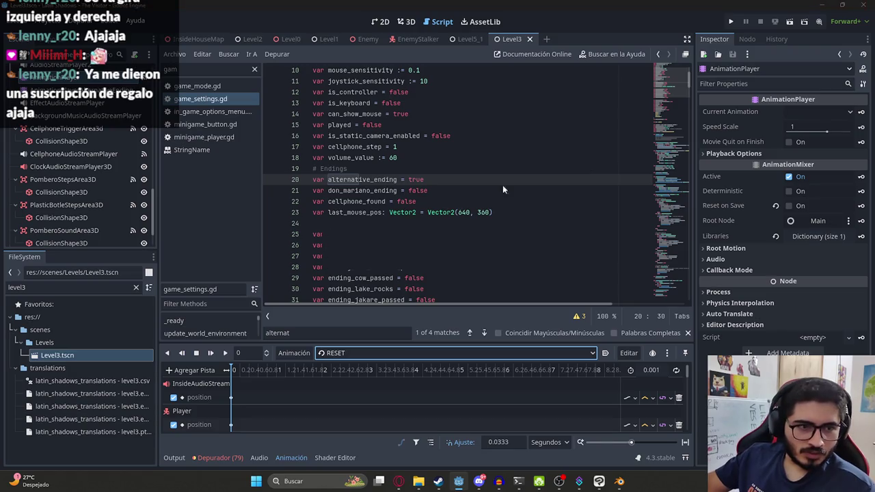
# Playtest the game with F5, walking into the hallway, then stop it with F8
pyautogui.press('F5')
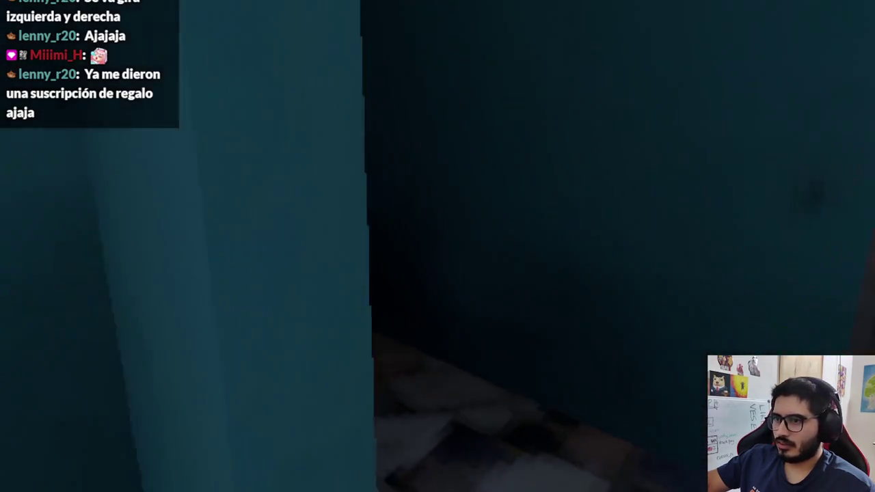
pyautogui.press('w')
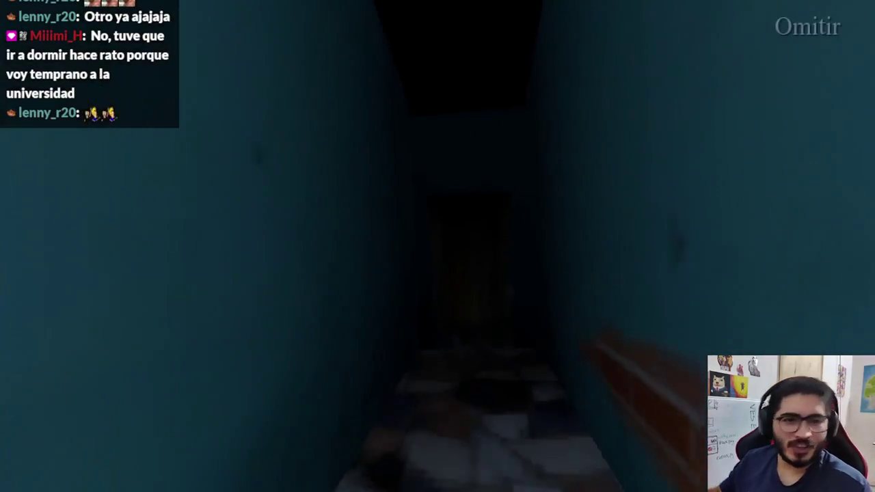
pyautogui.press('F8')
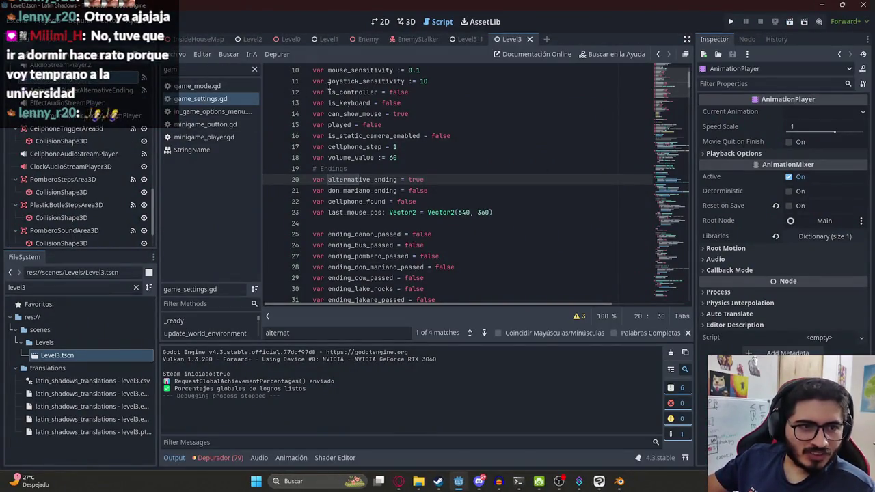
pyautogui.rightClick(510, 62)
# Run and stop the game again, then start another playtest
pyautogui.click(541, 109)
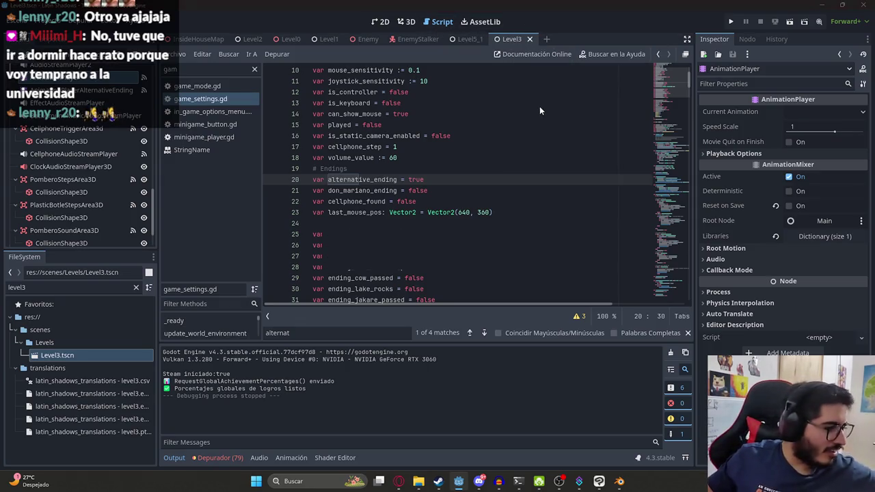
pyautogui.press('F5')
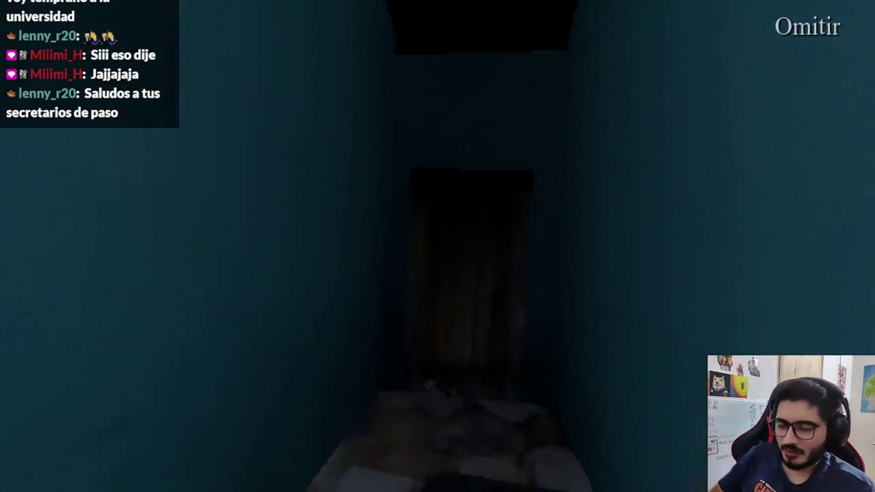
pyautogui.press('F8')
pyautogui.rightClick(507, 41)
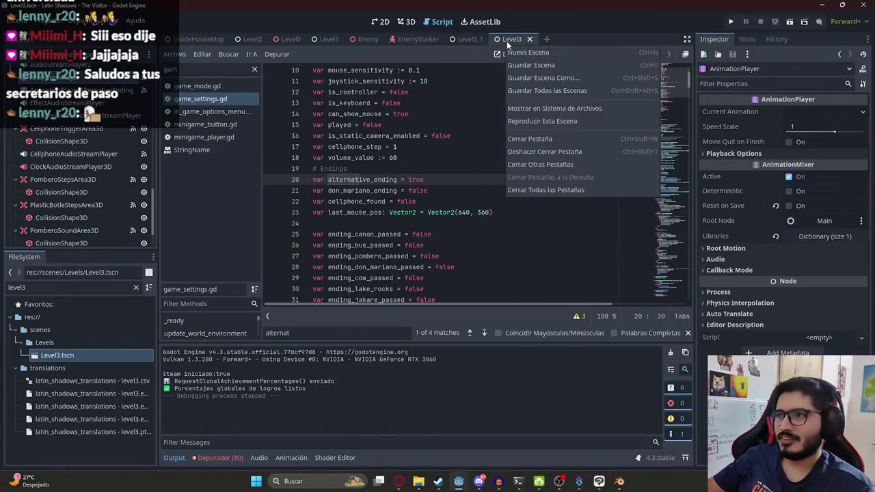
pyautogui.click(540, 129)
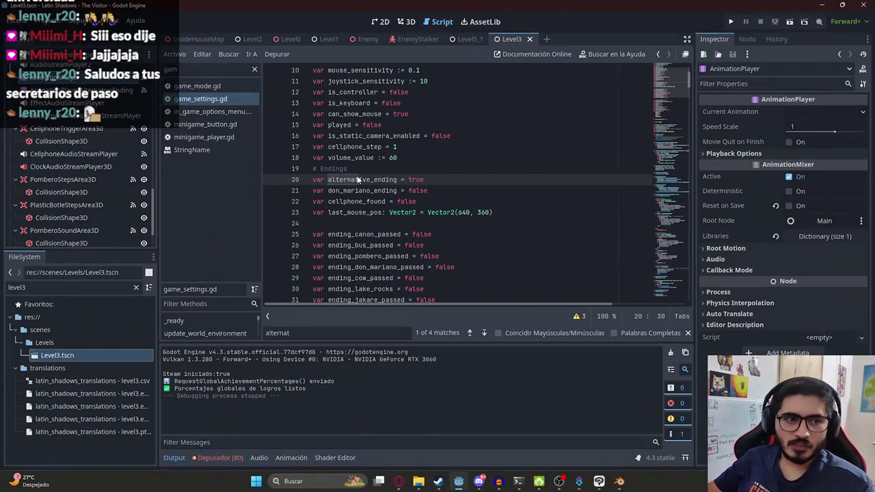
pyautogui.press('F5')
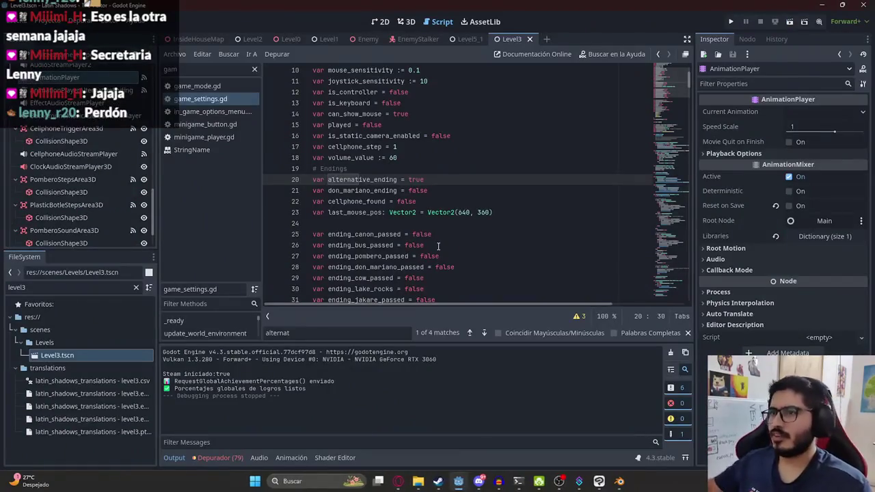
# Change alternative_ending back to false in game_settings.gd
pyautogui.doubleClick(416, 180)
pyautogui.write('fals')
pyautogui.press('Return')
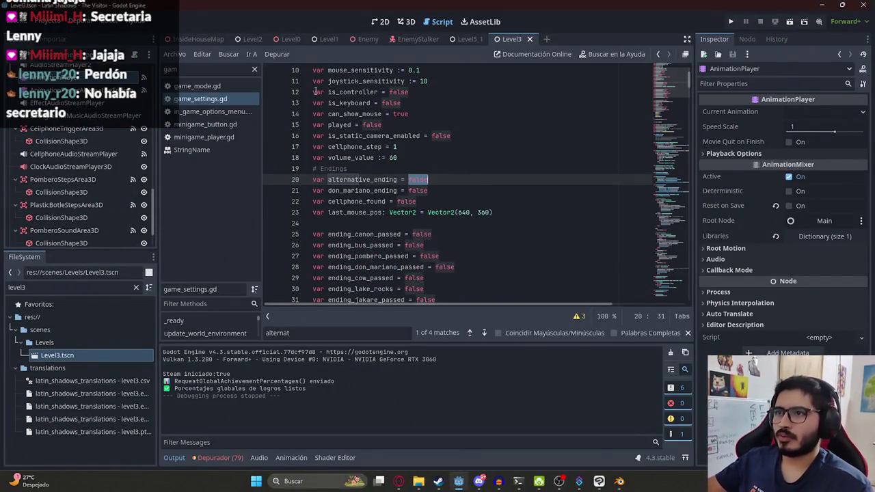
# Make the Houseinsideroof mesh visible again in InsideHouseMap's 3D view
pyautogui.click(197, 39)
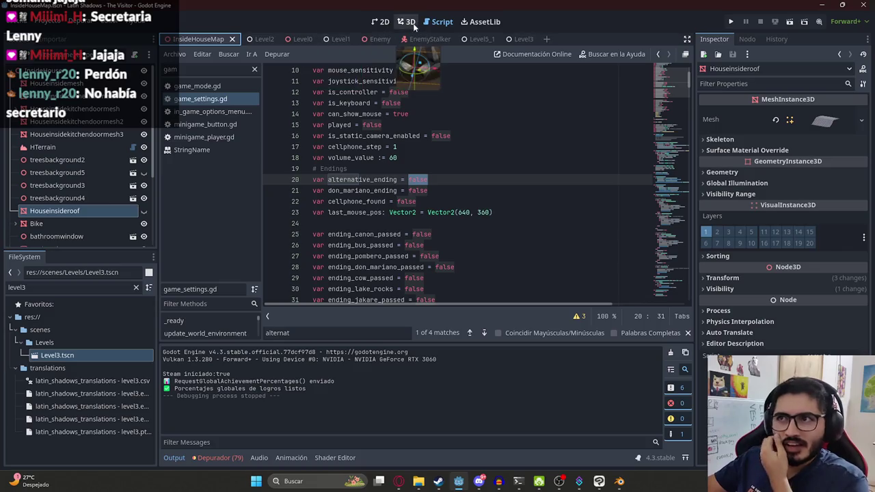
pyautogui.click(406, 21)
pyautogui.click(144, 211)
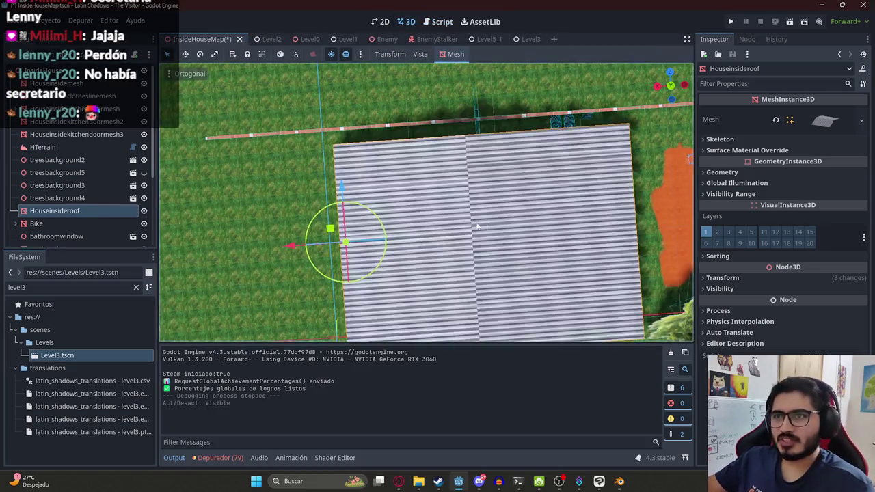
pyautogui.keyDown('shift'); pyautogui.moveTo(394, 241); pyautogui.dragTo(304, 186, button='middle'); pyautogui.keyUp('shift')
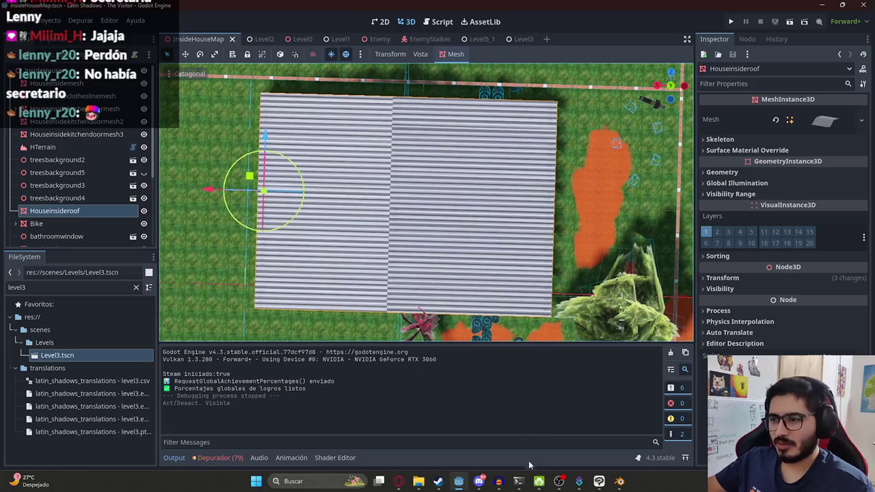
pyautogui.click(518, 481)
pyautogui.write('git statu')
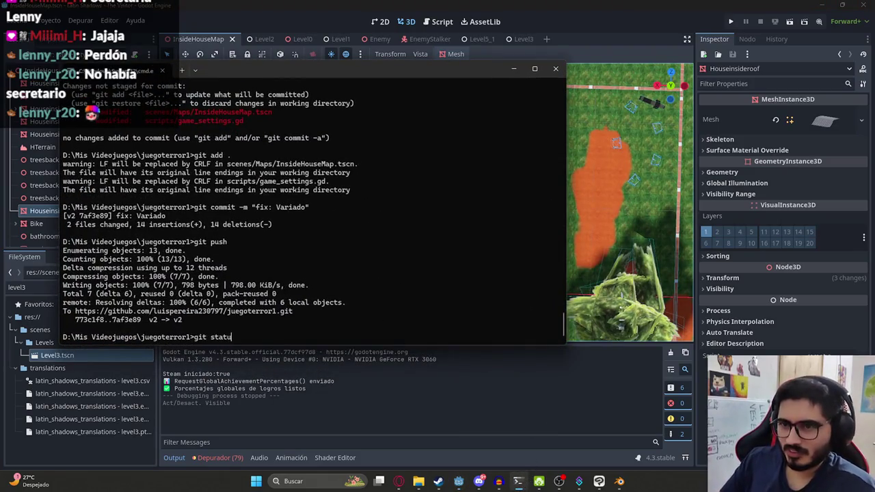
# Check git status and stage all changes with git add
pyautogui.write('s')
pyautogui.press('Return')
pyautogui.write('d .')
pyautogui.press('Return')
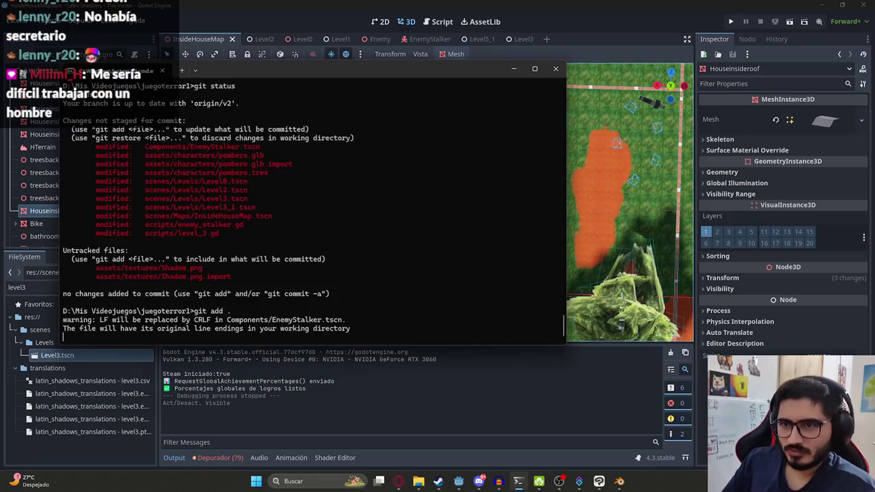
# Commit as "refactor: Mejoras en modelo de pombero", push to branch v2, and close the terminal
pyautogui.write('git commit -m "refactor: Mejoras en modelo d')
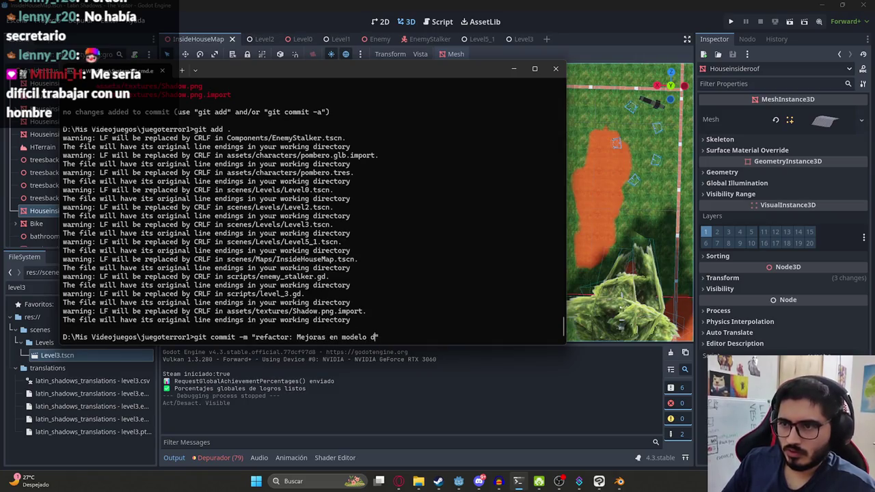
pyautogui.write('e pombero"')
pyautogui.press('Return')
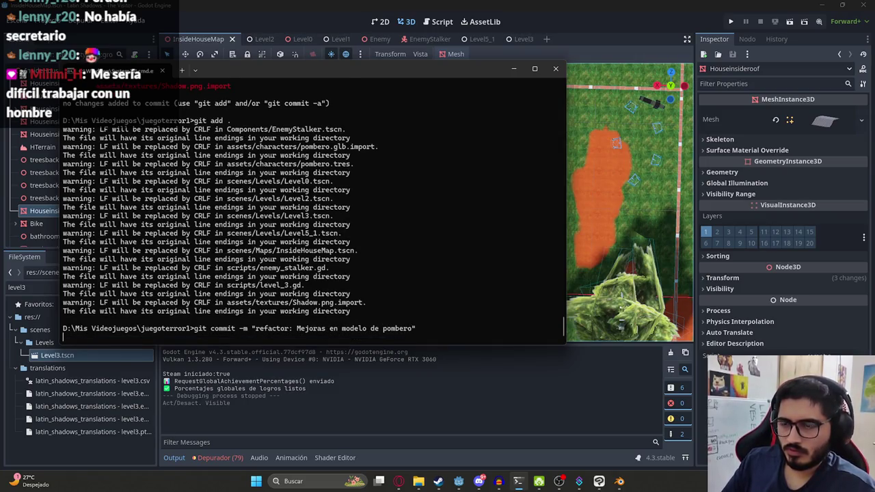
pyautogui.write('git push')
pyautogui.press('Return')
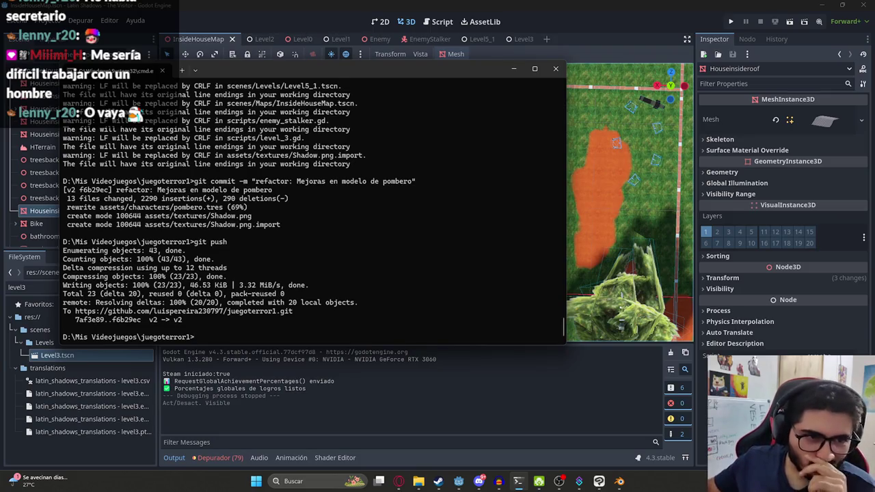
pyautogui.click(412, 375)
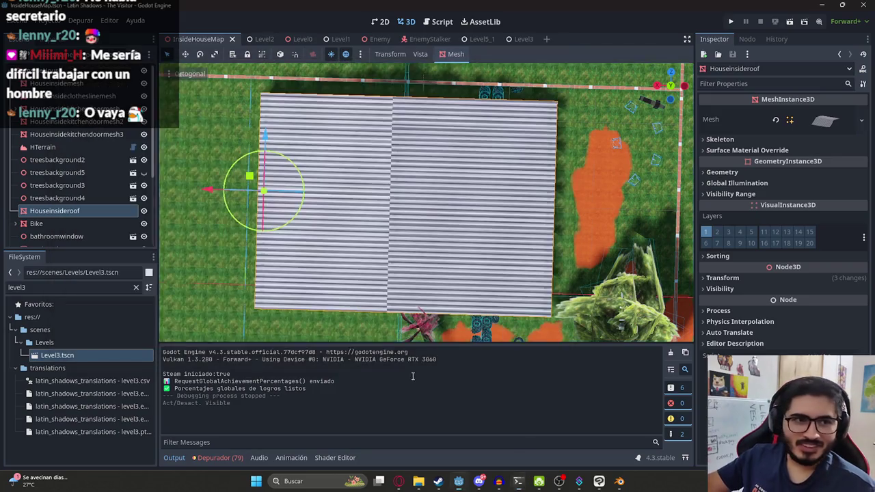
# Close the 'Mi primer juego en Steam fue un fracaso' YouTube tab and return to Blender
pyautogui.moveTo(424, 206); pyautogui.dragTo(438, 150, button='middle')
pyautogui.click(481, 39)
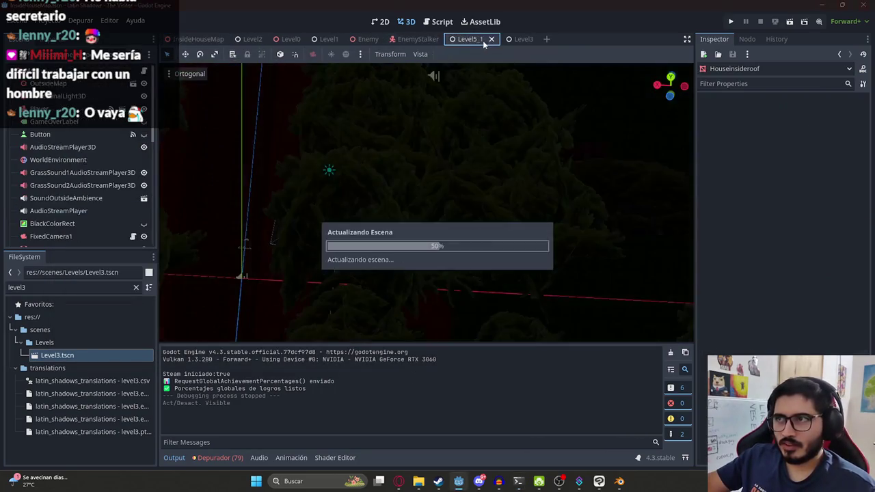
pyautogui.click(399, 481)
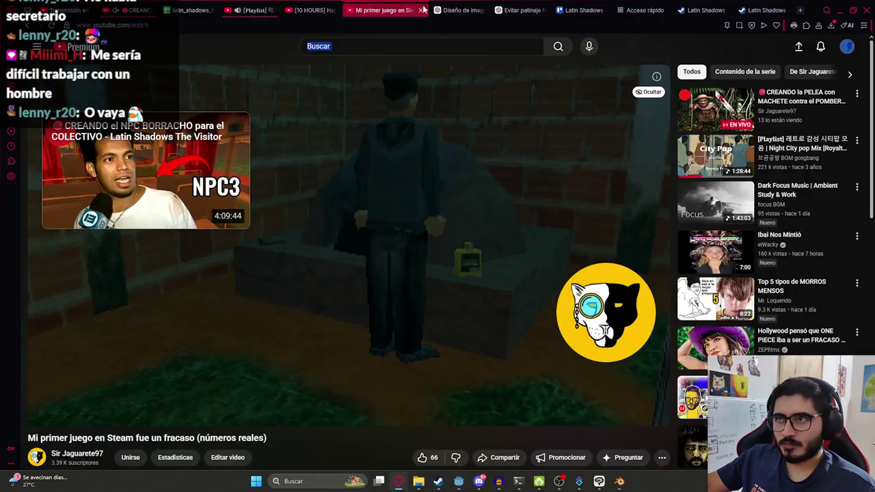
pyautogui.click(422, 12)
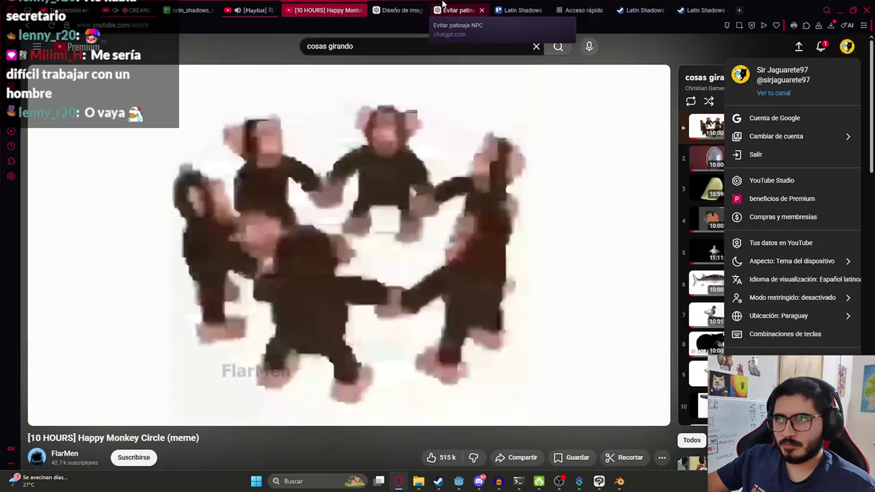
pyautogui.click(380, 7)
pyautogui.click(619, 481)
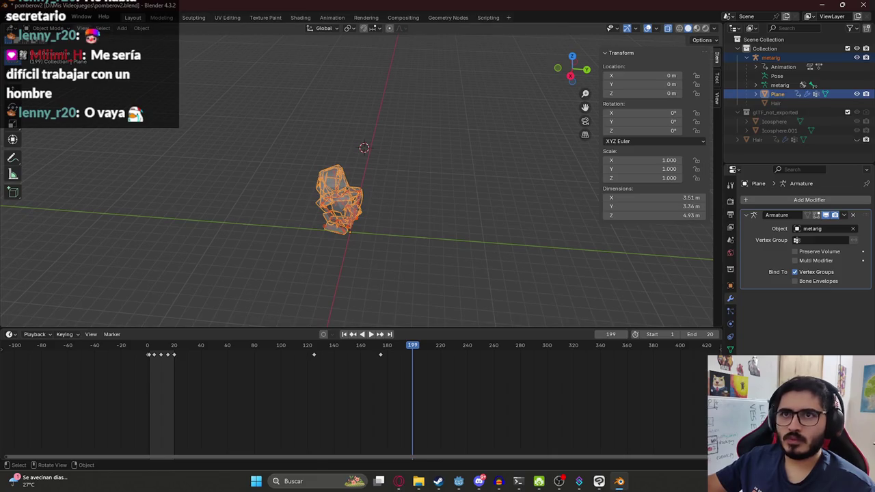
# Open modeladojuegoterrorchofer.blend from File > Open
pyautogui.scroll(3, 362, 184)
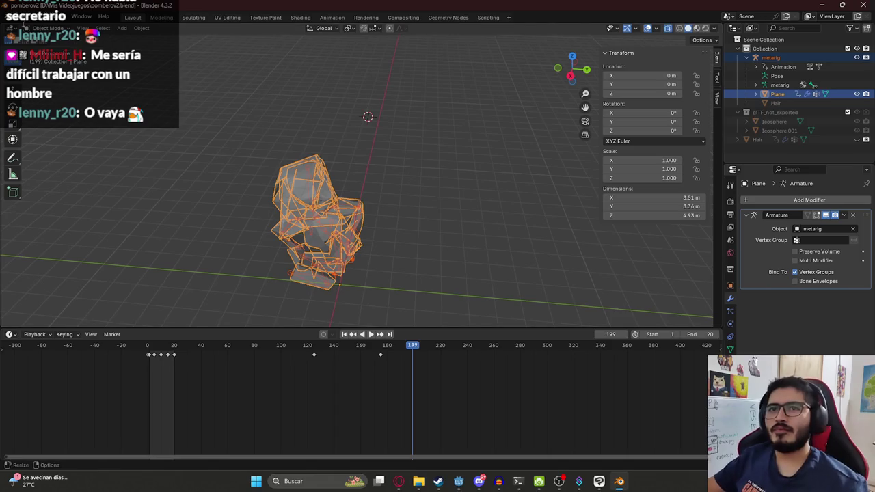
pyautogui.click(24, 20)
pyautogui.click(35, 36)
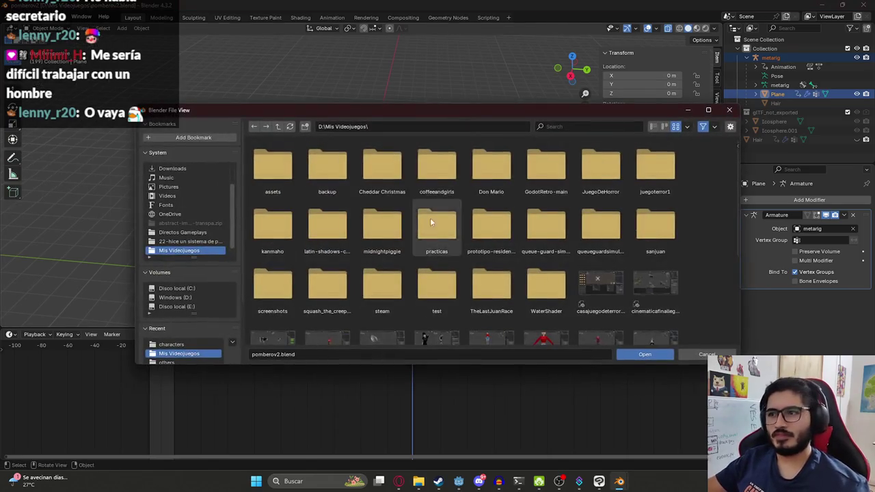
pyautogui.scroll(-5, 437, 225)
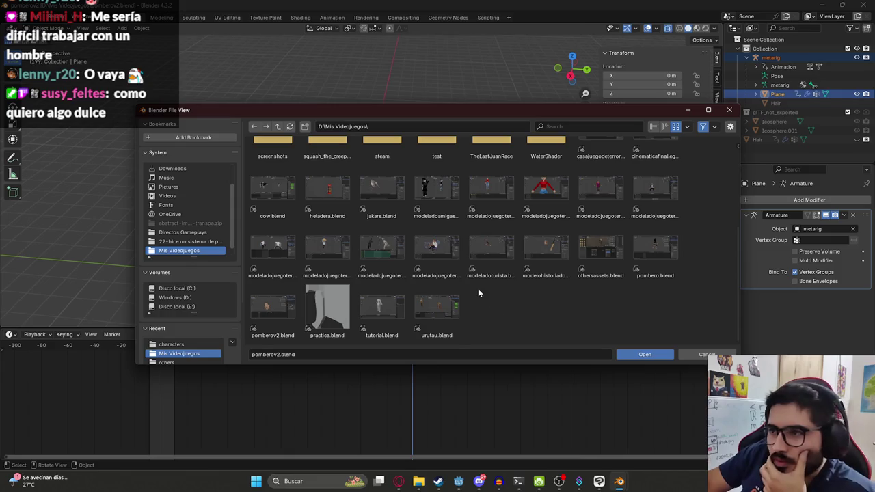
pyautogui.doubleClick(386, 272)
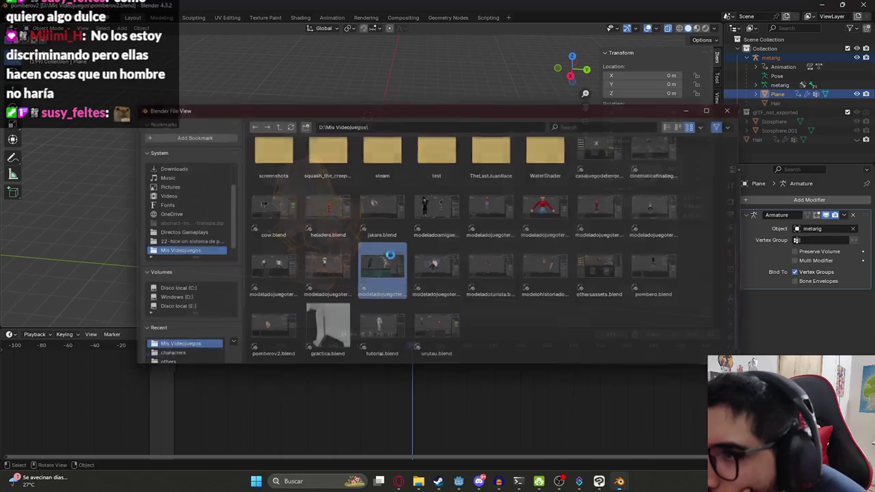
# In the Layout workspace, select the metarig and switch it into Pose Mode
pyautogui.click(133, 18)
pyautogui.click(357, 120)
pyautogui.click(363, 141)
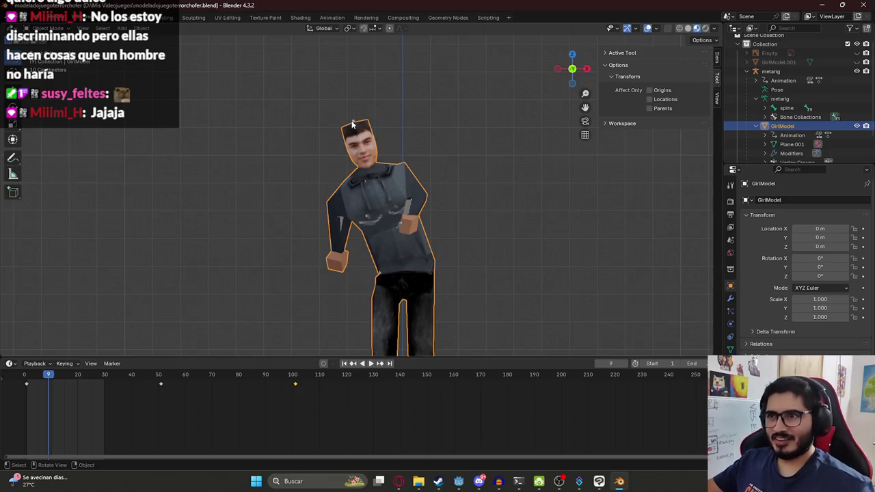
pyautogui.click(355, 121)
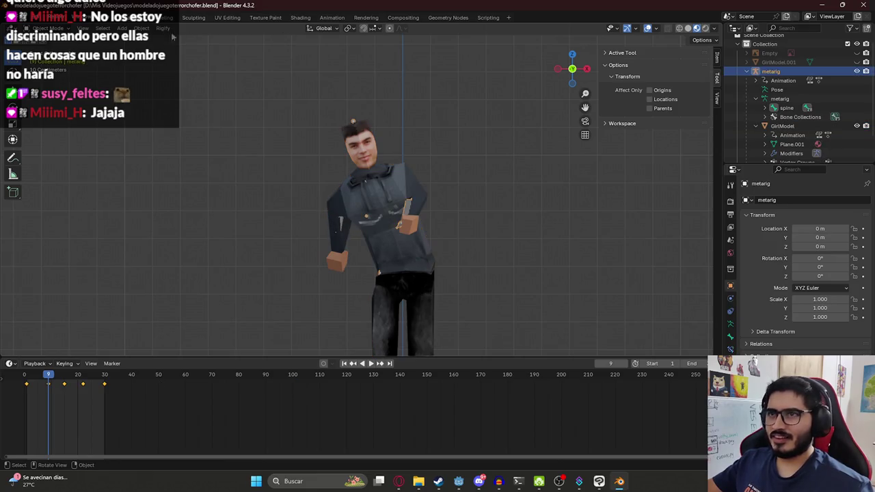
pyautogui.hotkey('ctrl', 'Tab')
pyautogui.hotkey('alt', 'r')
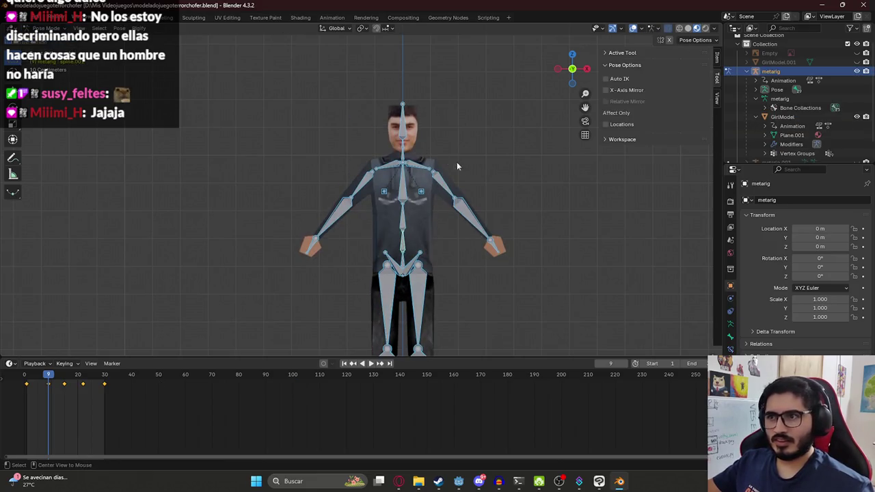
# Return the rig to Object Mode and duplicate GirlModel, dragging the copy in the Outliner
pyautogui.hotkey('ctrl', 'Tab')
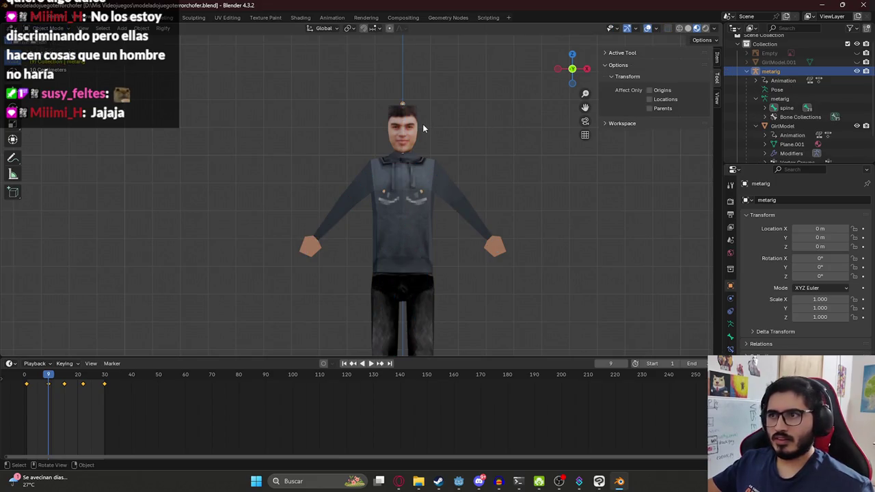
pyautogui.click(421, 127)
pyautogui.hotkey('shift', 'd')
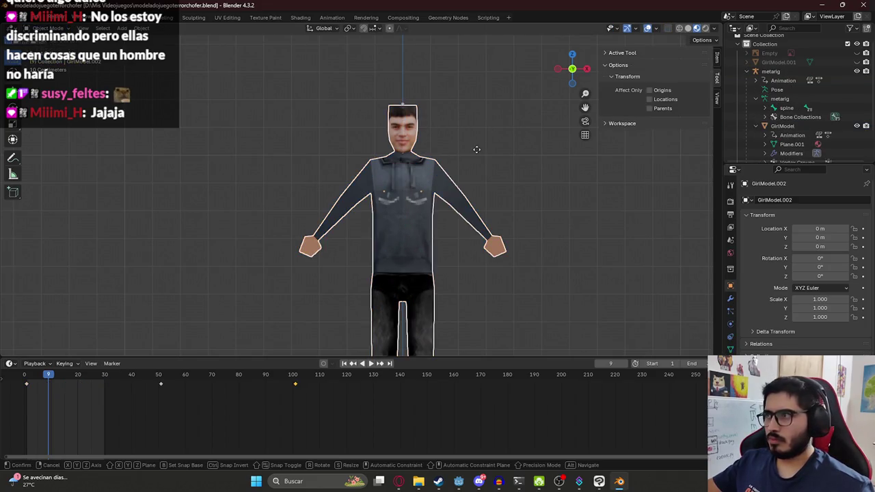
pyautogui.press('Escape')
pyautogui.scroll(-2, 818, 132)
pyautogui.moveTo(793, 137)
pyautogui.mouseDown()
pyautogui.moveTo(762, 43)
pyautogui.moveTo(750, 75)
pyautogui.mouseUp()
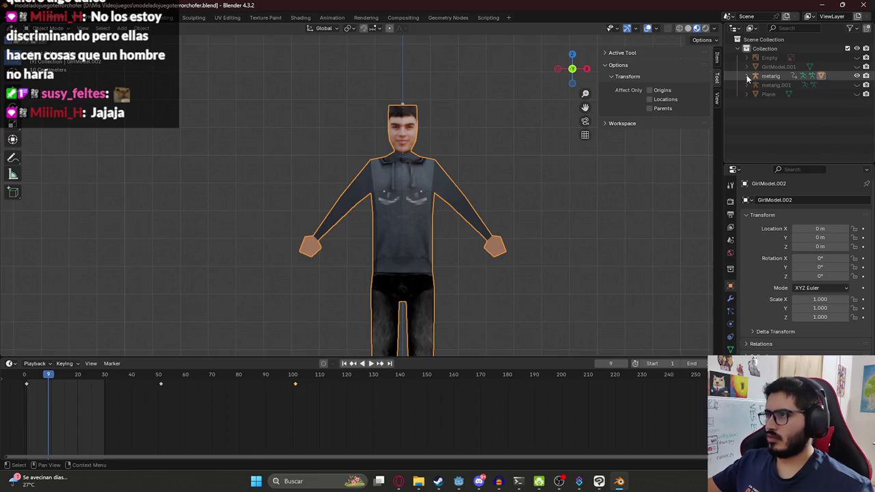
pyautogui.click(748, 79)
pyautogui.moveTo(786, 135)
pyautogui.mouseDown()
pyautogui.moveTo(772, 56)
pyautogui.moveTo(777, 135)
pyautogui.moveTo(765, 159)
pyautogui.moveTo(775, 136)
pyautogui.mouseUp()
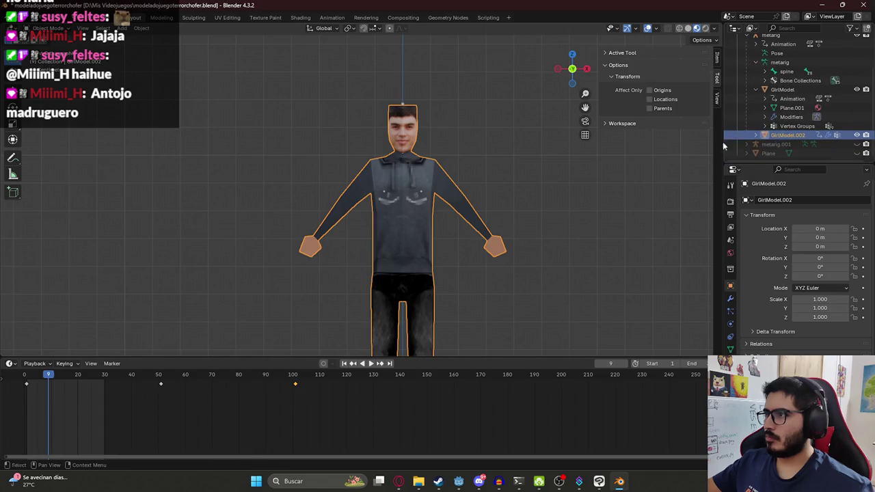
# Make another GirlModel copy, try moving it in the Outliner, then undo it
pyautogui.hotkey('shift', 'd')
pyautogui.rightClick(696, 174)
pyautogui.scroll(-5, 506, 173)
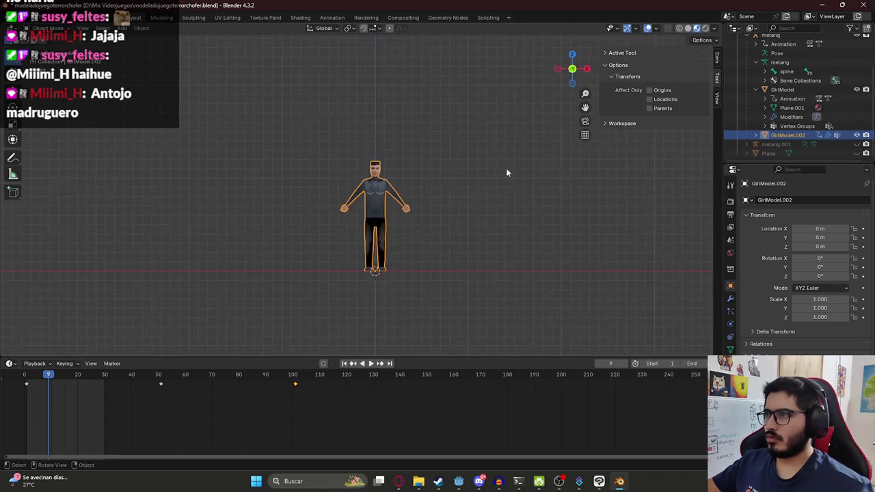
pyautogui.scroll(4, 405, 197)
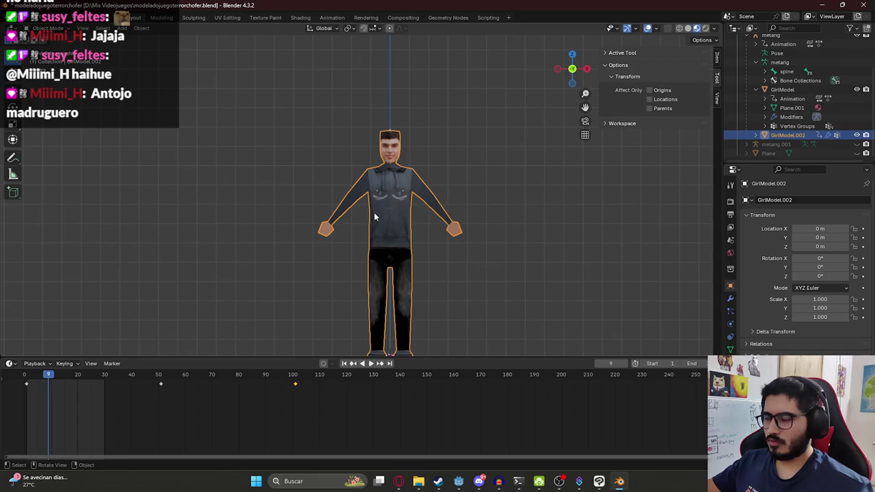
pyautogui.scroll(1, 790, 136)
pyautogui.moveTo(786, 153)
pyautogui.mouseDown()
pyautogui.moveTo(769, 55)
pyautogui.moveTo(758, 50)
pyautogui.mouseUp()
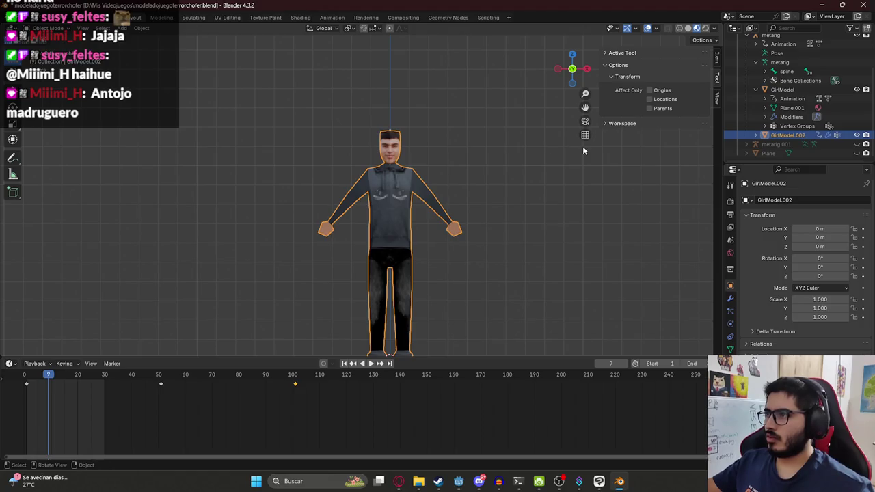
pyautogui.hotkey('ctrl', 'z')
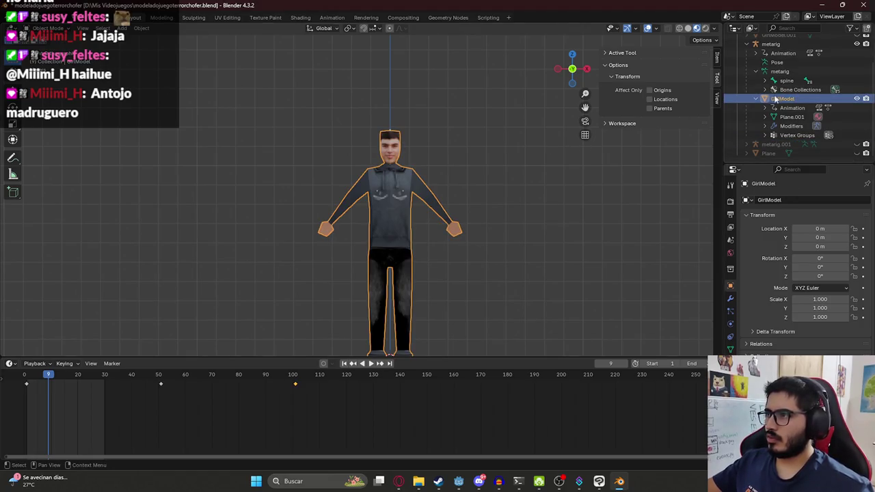
pyautogui.click(757, 99)
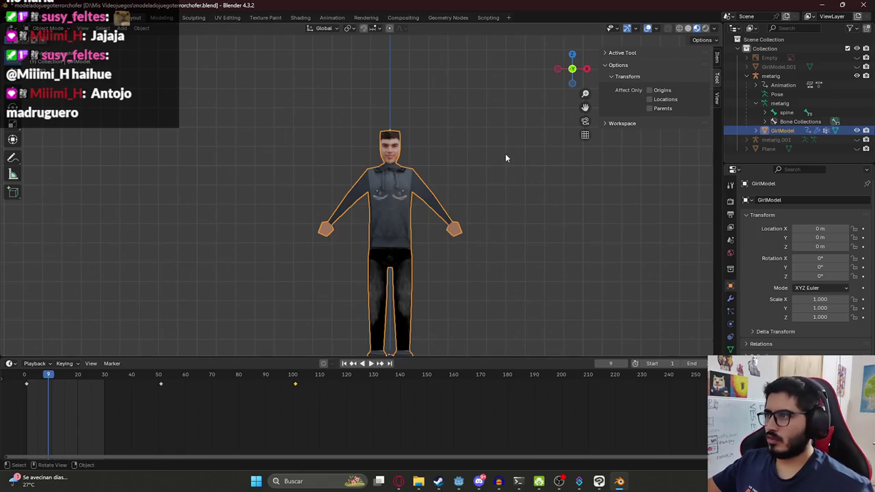
# Duplicate GirlModel once more, undo the copy, and save the file
pyautogui.hotkey('shift', 'd')
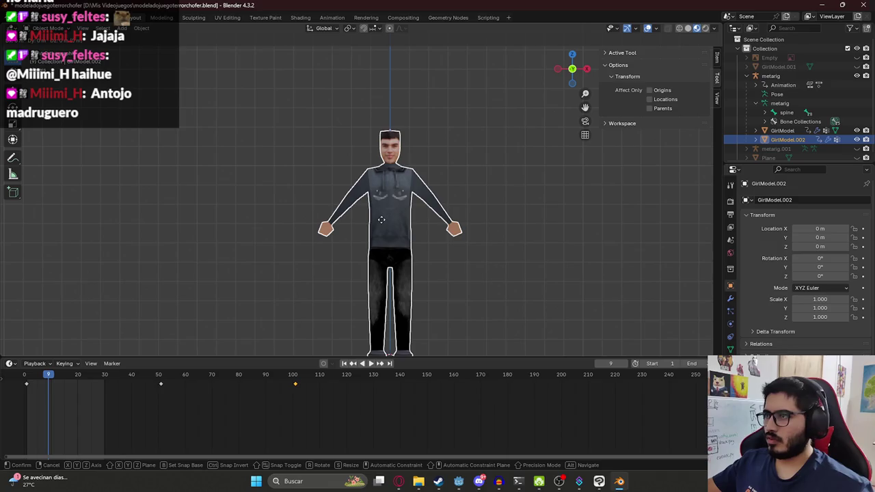
pyautogui.rightClick(382, 224)
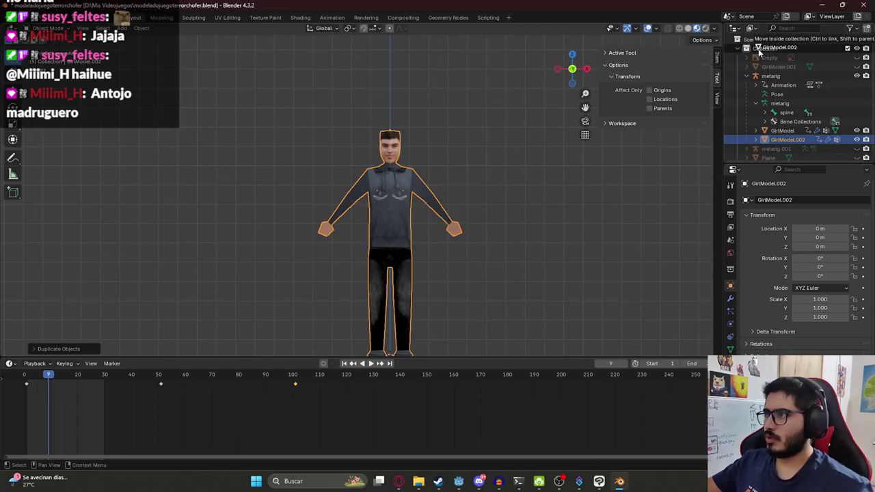
pyautogui.hotkey('ctrl', 'z')
pyautogui.hotkey('ctrl', 's')
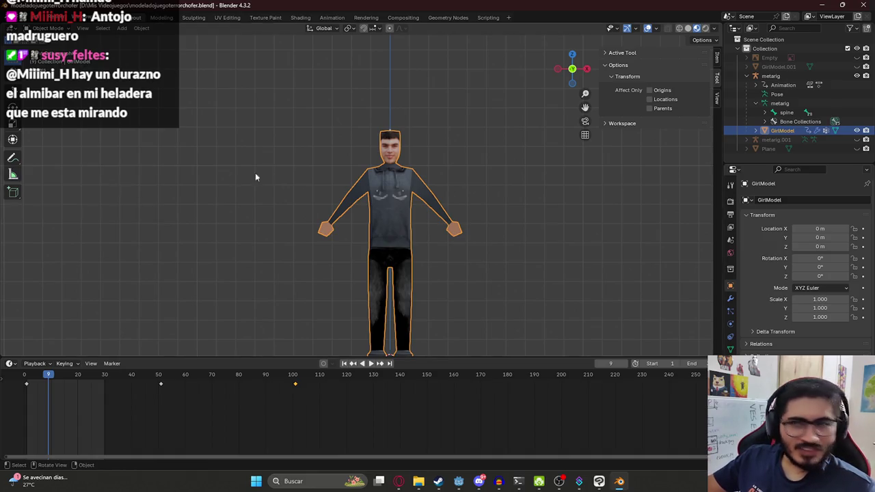
# Save the blend file after cancelling a trial move of the character model
pyautogui.scroll(2, 356, 198)
pyautogui.scroll(1, 367, 198)
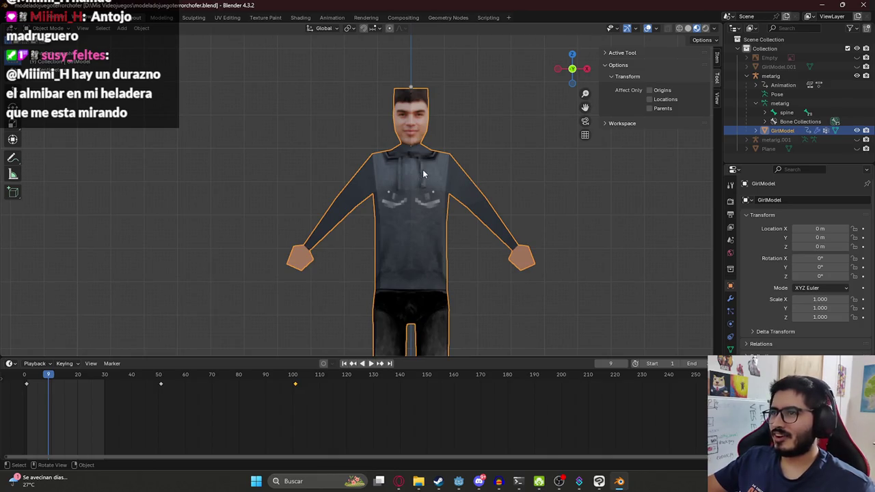
pyautogui.press('g')
pyautogui.press('Escape')
pyautogui.hotkey('ctrl', 's')
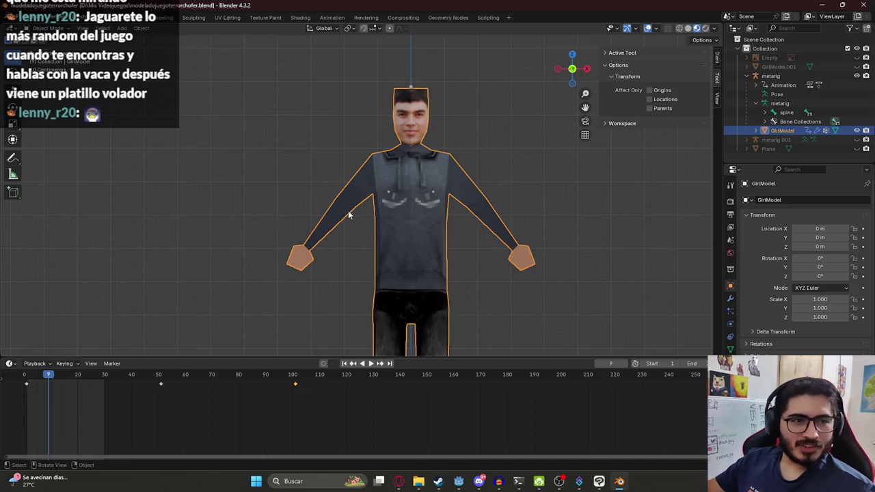
pyautogui.scroll(-2, 348, 215)
pyautogui.scroll(3, 386, 204)
pyautogui.scroll(-4, 400, 191)
pyautogui.hotkey('ctrl', 's')
pyautogui.scroll(2, 357, 218)
pyautogui.scroll(1, 362, 219)
# Duplicate GirlModel in place, discard the GirlModel.002 copy, and enter Edit Mode
pyautogui.click(780, 103)
pyautogui.click(783, 130)
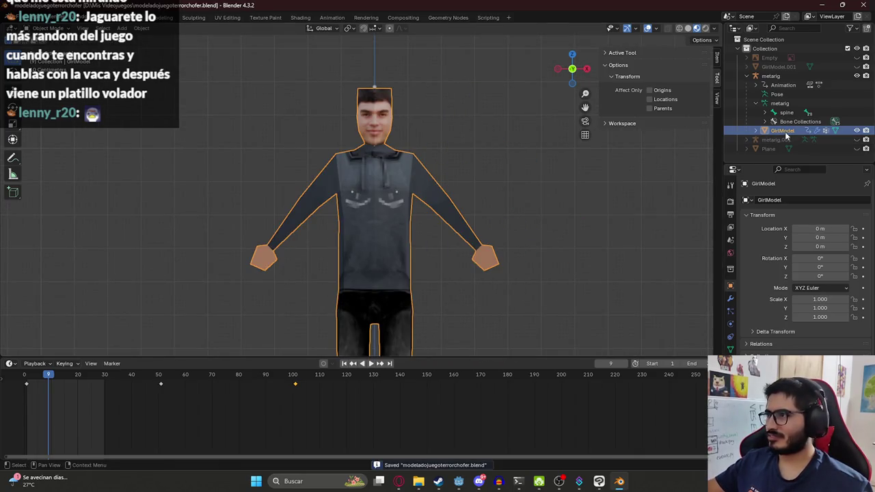
pyautogui.hotkey('shift', 'd')
pyautogui.rightClick(319, 202)
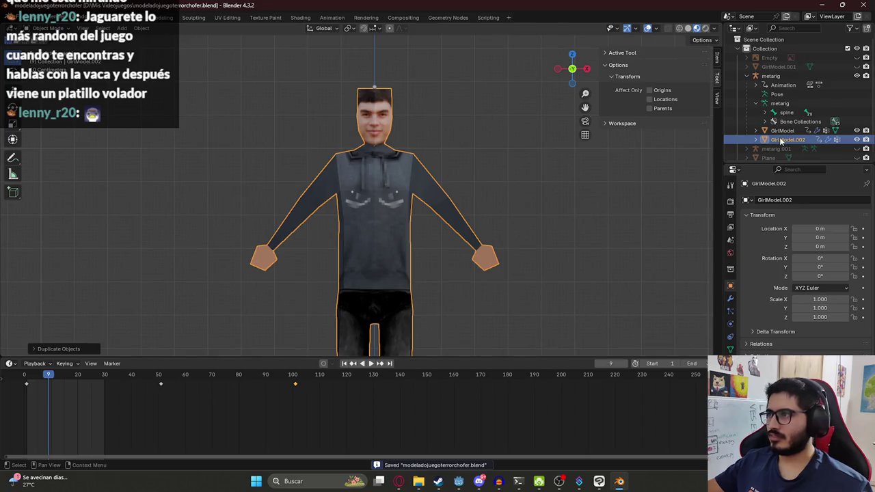
pyautogui.scroll(-2, 430, 208)
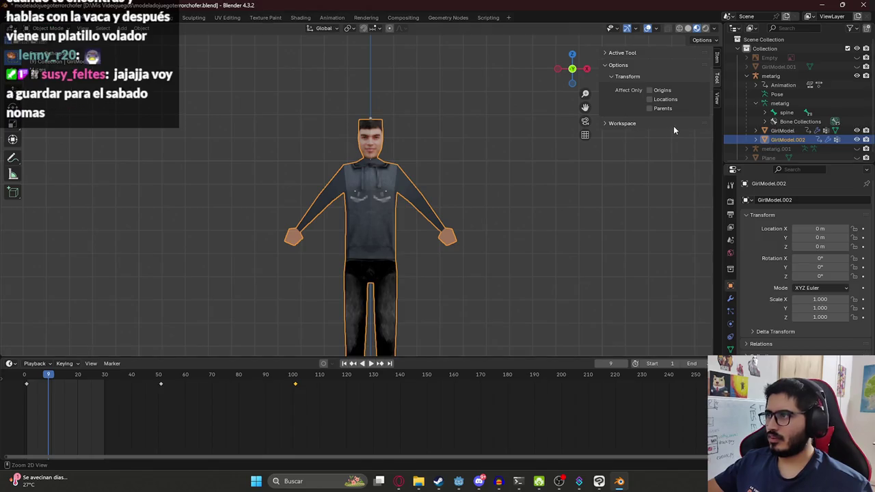
pyautogui.hotkey('ctrl', 'j')
pyautogui.press('Tab')
# Select both arms of the mesh with box selections in X-ray view
pyautogui.press('a')
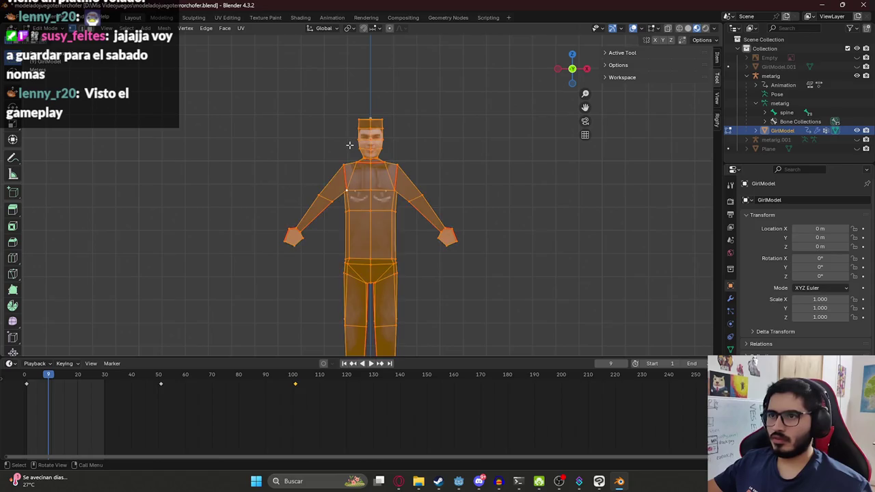
pyautogui.scroll(2, 347, 193)
pyautogui.moveTo(229, 142); pyautogui.dragTo(285, 254)
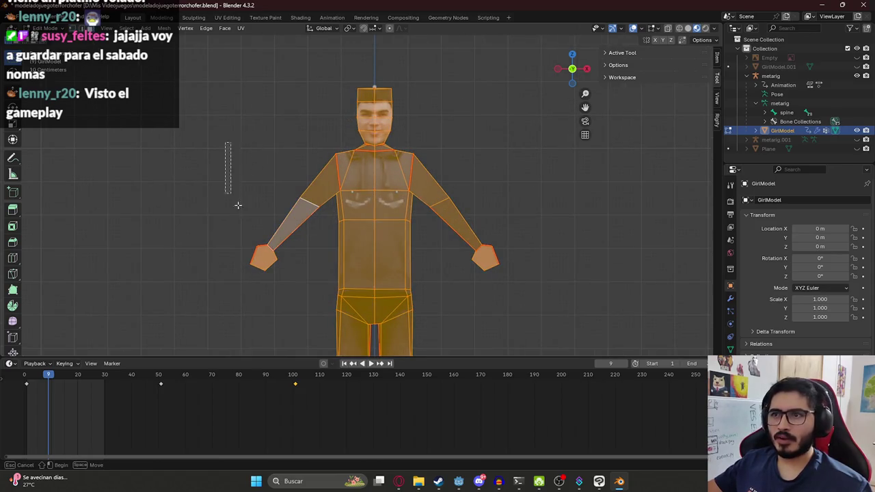
pyautogui.hotkey('alt', 'z')
pyautogui.moveTo(184, 148); pyautogui.dragTo(324, 307)
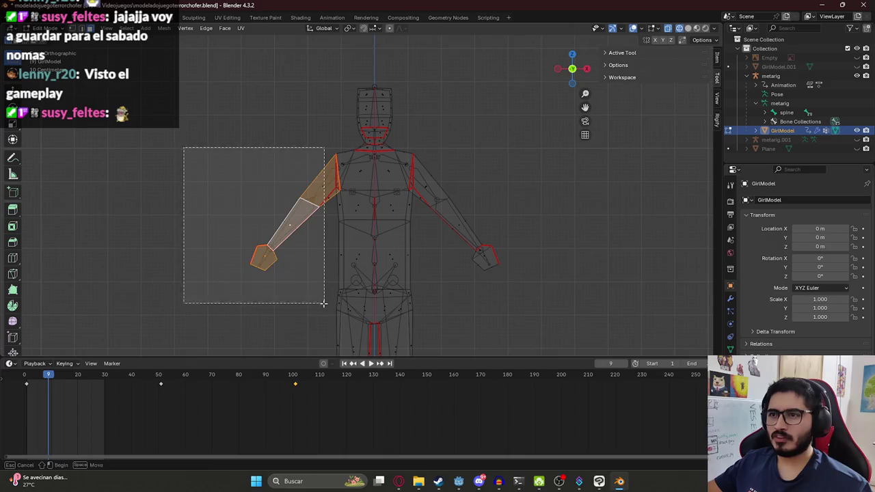
pyautogui.moveTo(434, 152); pyautogui.dragTo(519, 268)
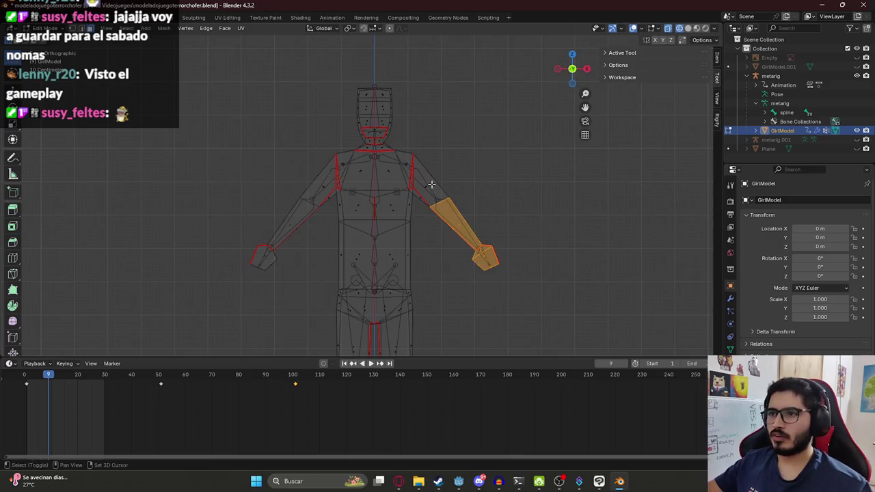
pyautogui.moveTo(254, 153); pyautogui.dragTo(333, 300)
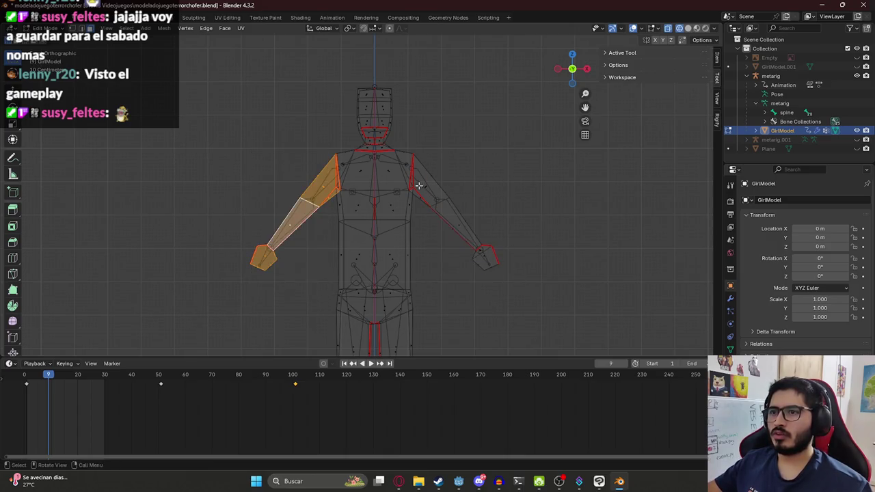
pyautogui.keyDown('shift'); pyautogui.moveTo(426, 152); pyautogui.dragTo(514, 318); pyautogui.keyUp('shift')
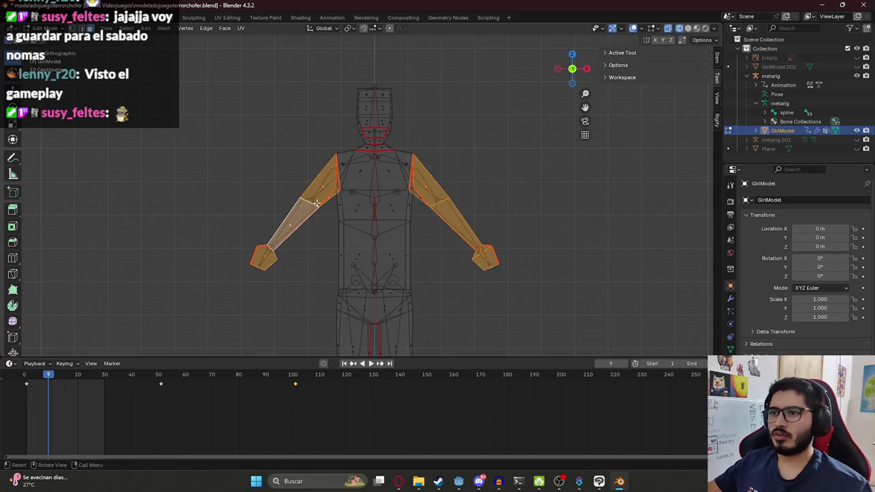
# Separate the selected arms into a new object and select it in Object Mode
pyautogui.press('p')
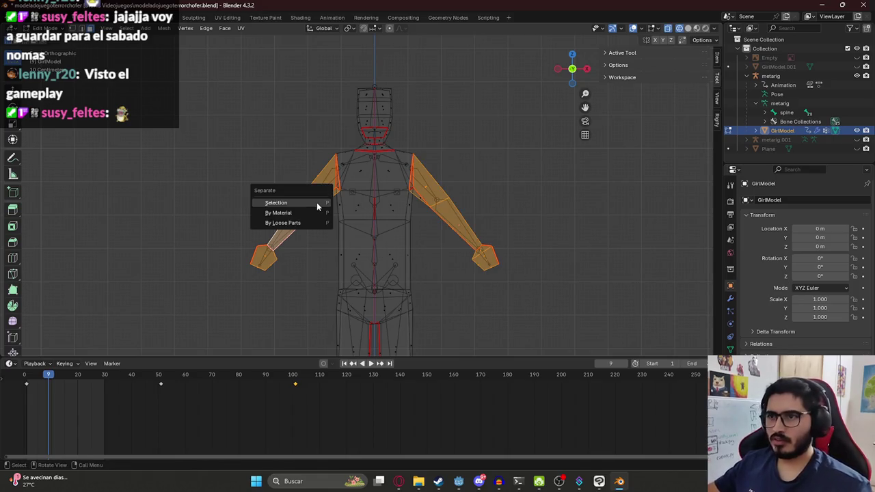
pyautogui.click(317, 202)
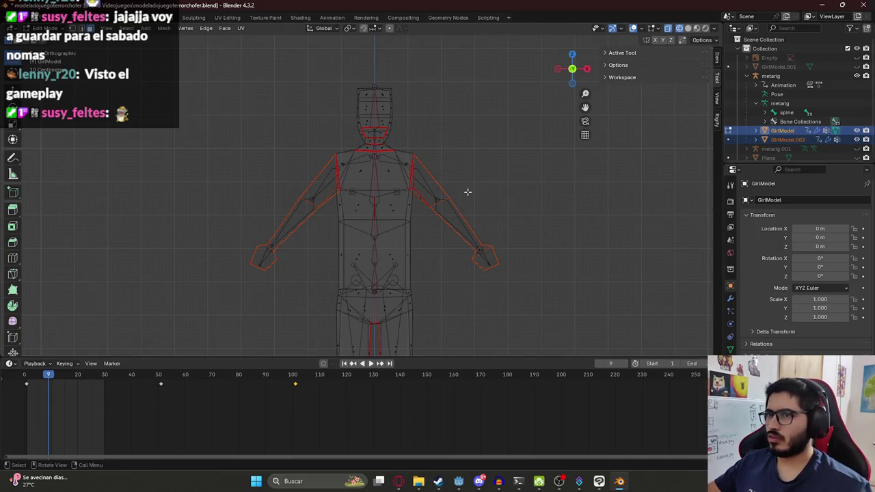
pyautogui.press('Tab')
pyautogui.click(419, 199)
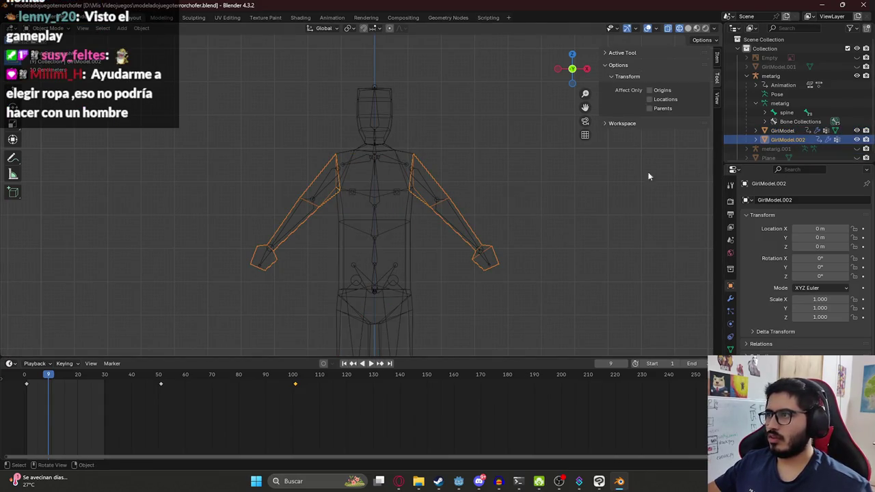
# Hide the GirlModel body and select the separated arms object
pyautogui.click(392, 266)
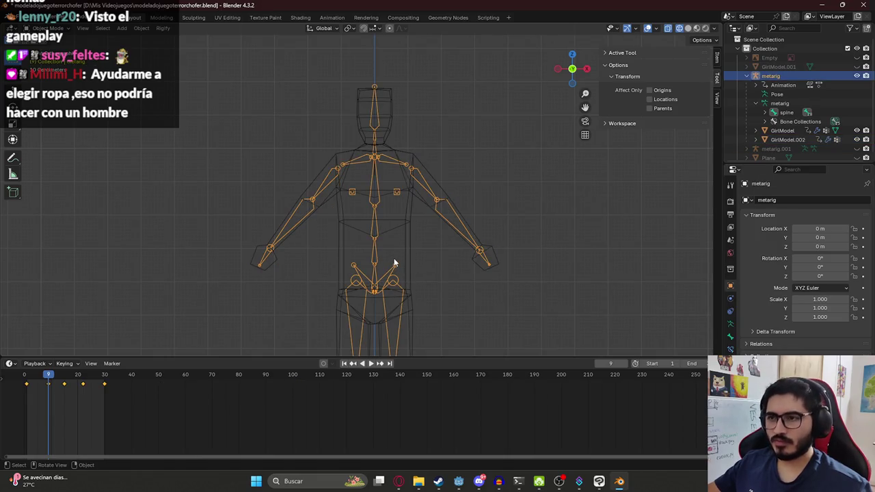
pyautogui.click(407, 227)
pyautogui.press('h')
pyautogui.click(423, 181)
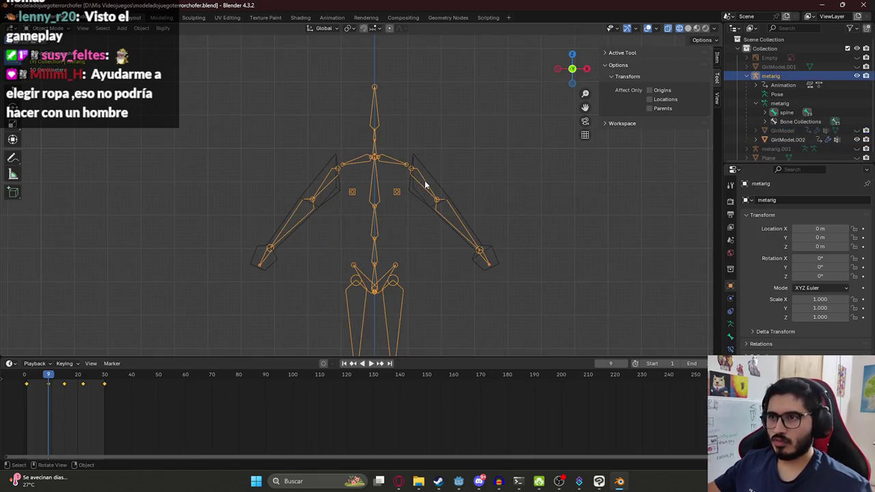
pyautogui.click(431, 173)
# Switch the viewport to Material Preview shading and orbit to an angled view
pyautogui.press('z')
pyautogui.click(494, 169)
pyautogui.press('z')
pyautogui.click(453, 219)
pyautogui.moveTo(454, 218)
pyautogui.mouseDown(button='middle')
pyautogui.moveTo(424, 233)
pyautogui.moveTo(225, 210)
pyautogui.mouseUp(button='middle')
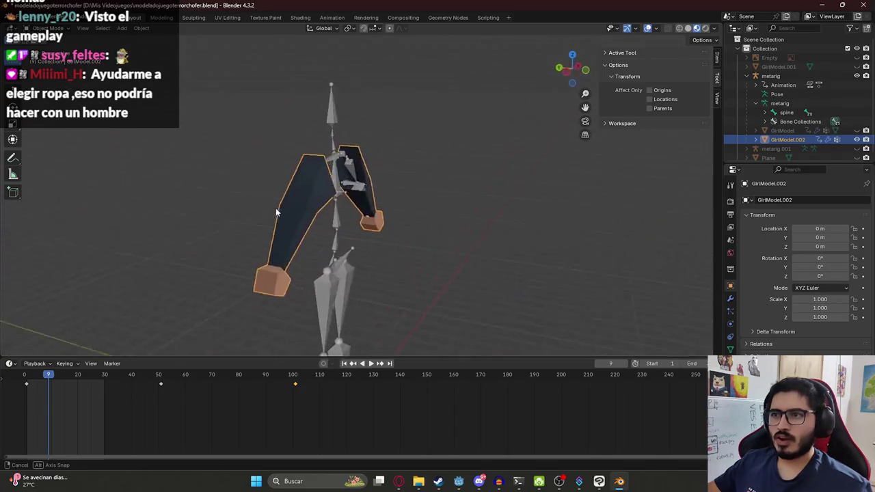
pyautogui.scroll(3, 271, 199)
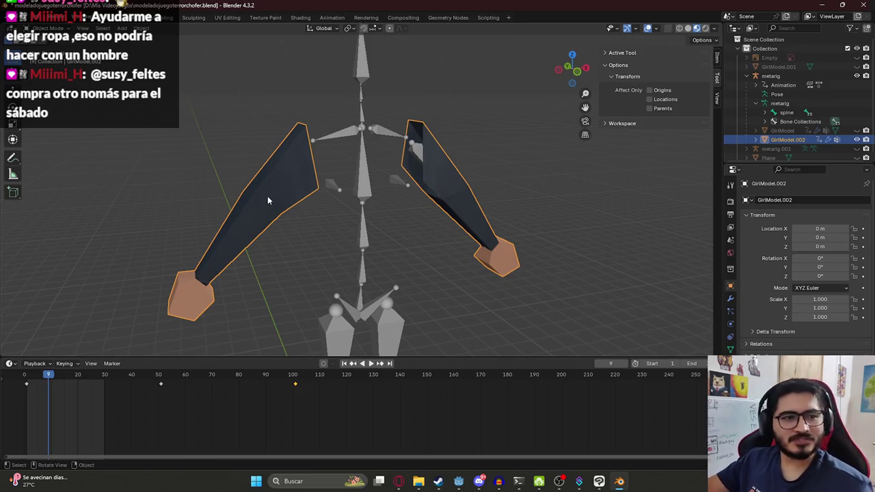
pyautogui.scroll(2, 363, 216)
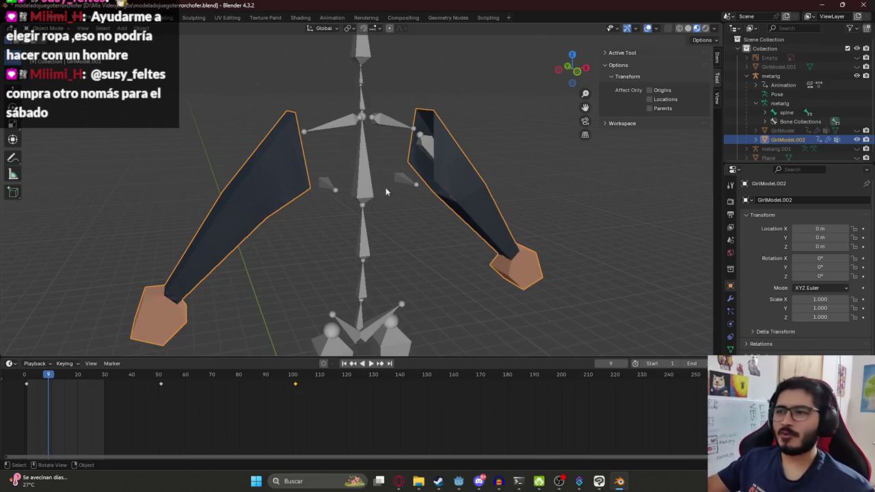
pyautogui.moveTo(338, 151); pyautogui.dragTo(344, 177, button='middle')
# Select the metarig armature and switch it into Pose Mode
pyautogui.click(344, 172)
pyautogui.scroll(-3, 348, 171)
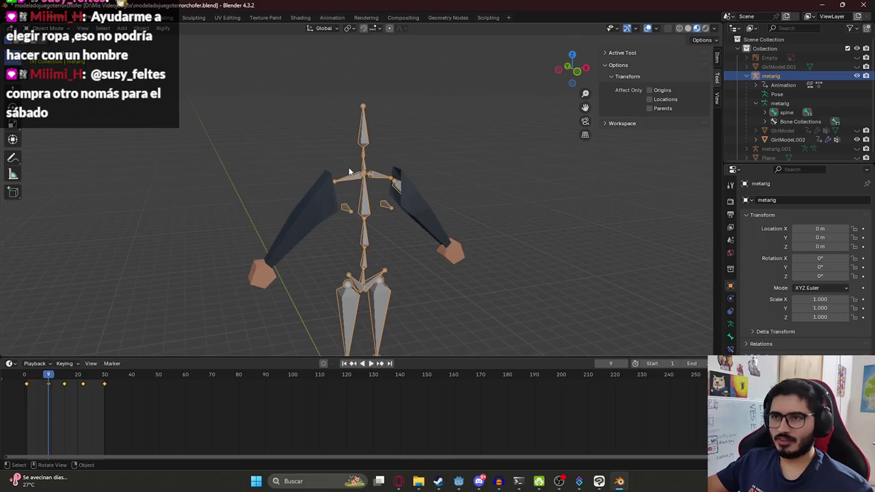
pyautogui.click(45, 28)
pyautogui.click(48, 49)
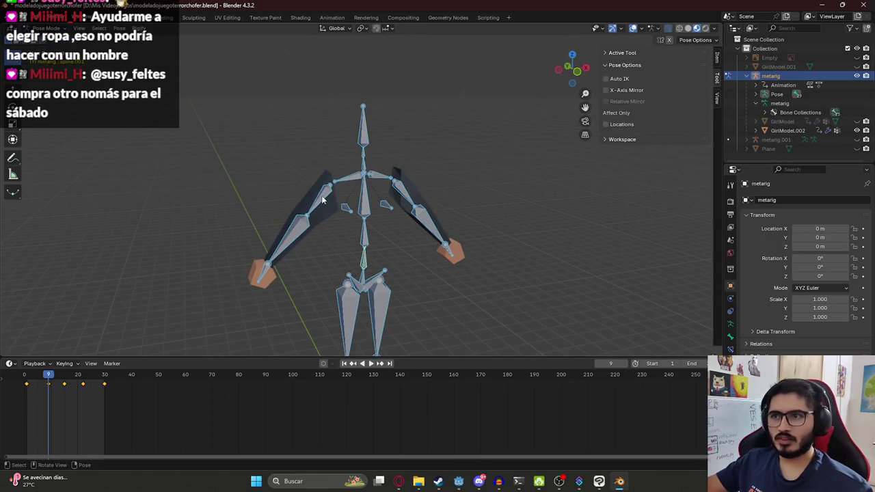
# Test-rotate the left upper-arm bone, then cancel to keep the original pose
pyautogui.click(323, 199)
pyautogui.press('r')
pyautogui.press('Escape')
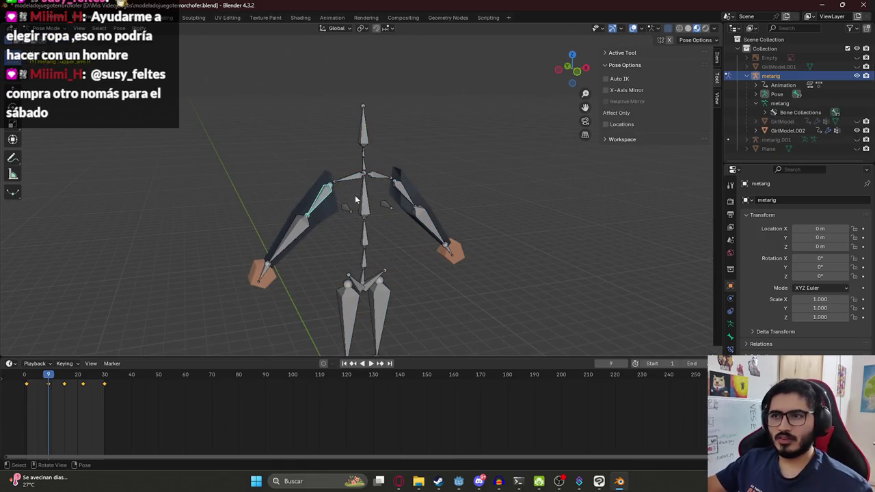
# Rename the GirlModel.002 object to OnlyArms in the Outliner
pyautogui.click(787, 130)
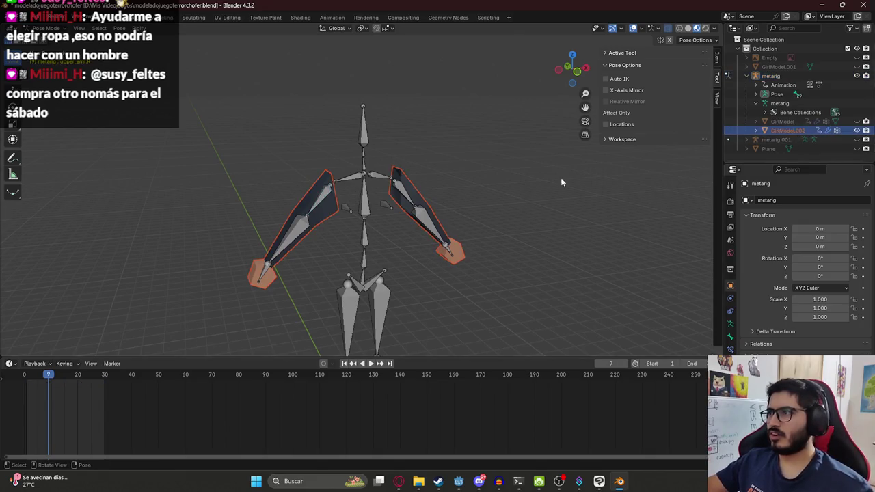
pyautogui.doubleClick(780, 130)
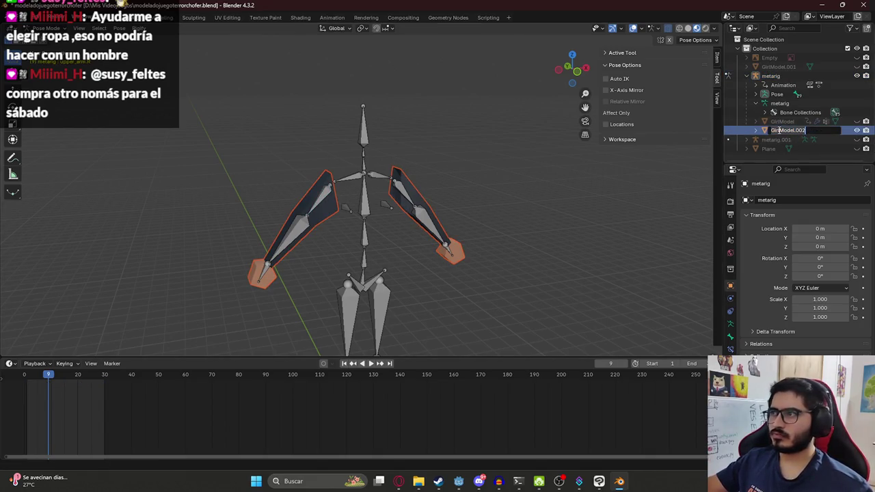
pyautogui.write('On')
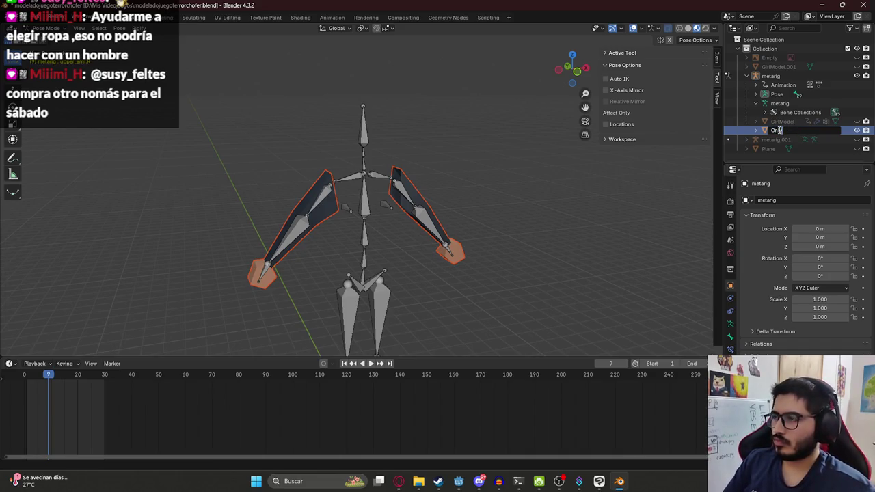
pyautogui.write('s')
pyautogui.press('Return')
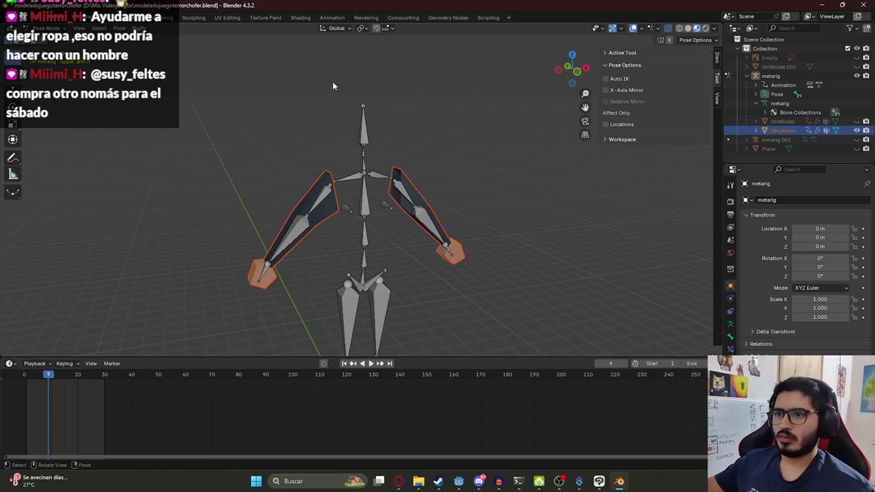
# Return the metarig armature to Object Mode and select it
pyautogui.click(43, 28)
pyautogui.click(48, 38)
pyautogui.click(357, 146)
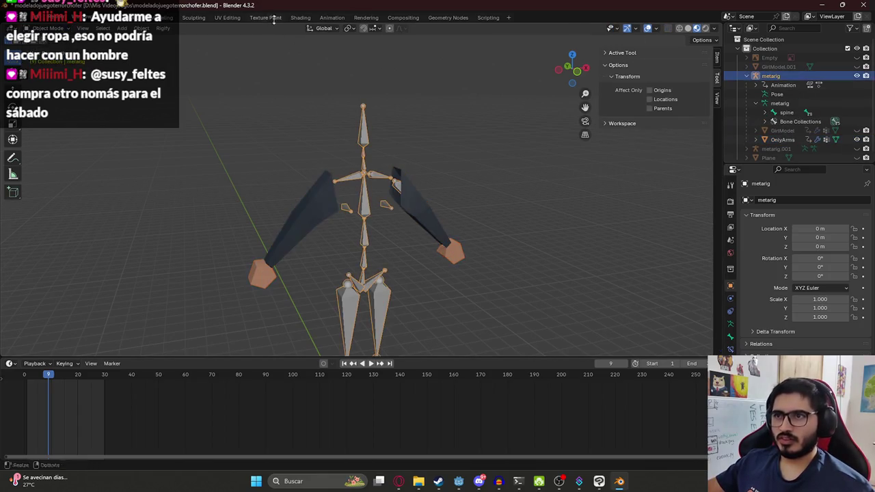
# Save the blend file and switch to the Animation workspace
pyautogui.hotkey('ctrl', 's')
pyautogui.click(332, 17)
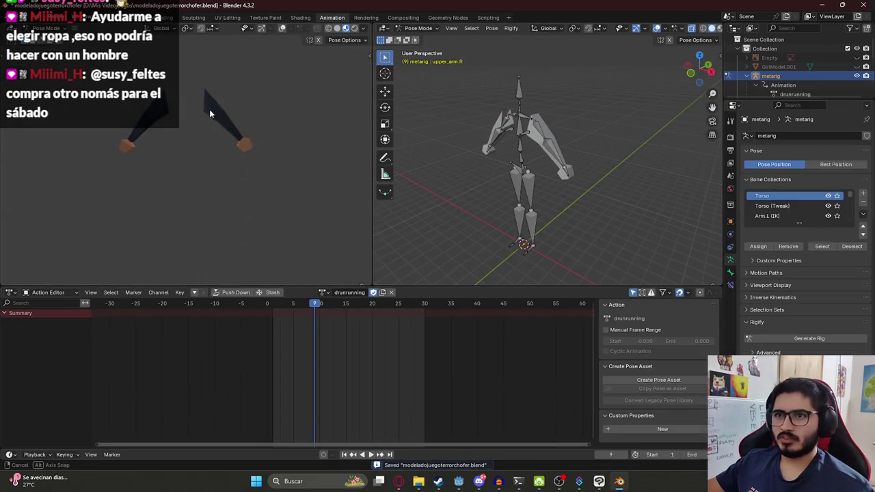
pyautogui.scroll(3, 196, 104)
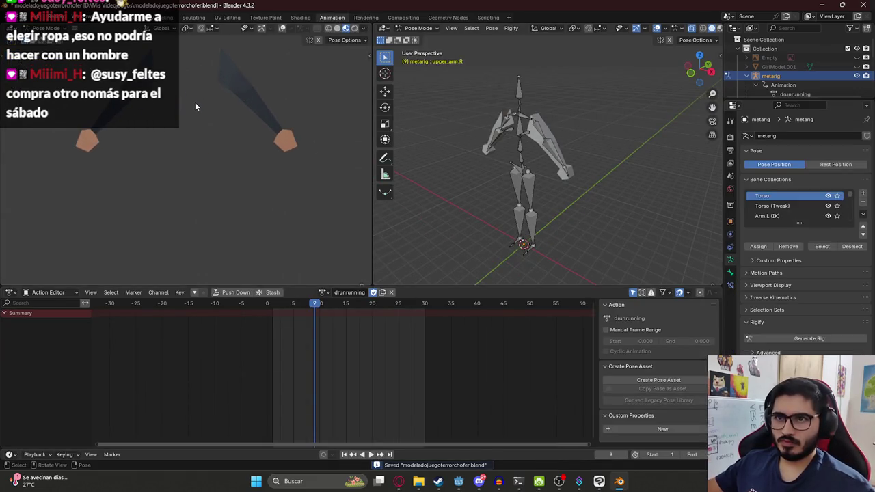
pyautogui.scroll(-1, 828, 79)
pyautogui.scroll(-2, 831, 78)
pyautogui.scroll(-2, 838, 75)
pyautogui.scroll(-2, 845, 72)
pyautogui.scroll(-1, 852, 69)
# Briefly show then re-hide the GirlModel body, and orbit the arms view
pyautogui.click(854, 69)
pyautogui.click(854, 68)
pyautogui.moveTo(132, 154)
pyautogui.mouseDown(button='middle')
pyautogui.moveTo(199, 153)
pyautogui.moveTo(199, 164)
pyautogui.mouseUp(button='middle')
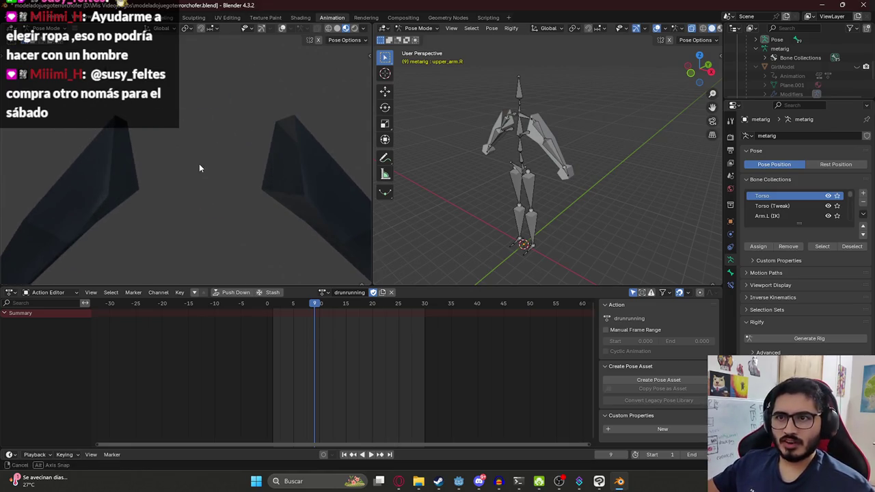